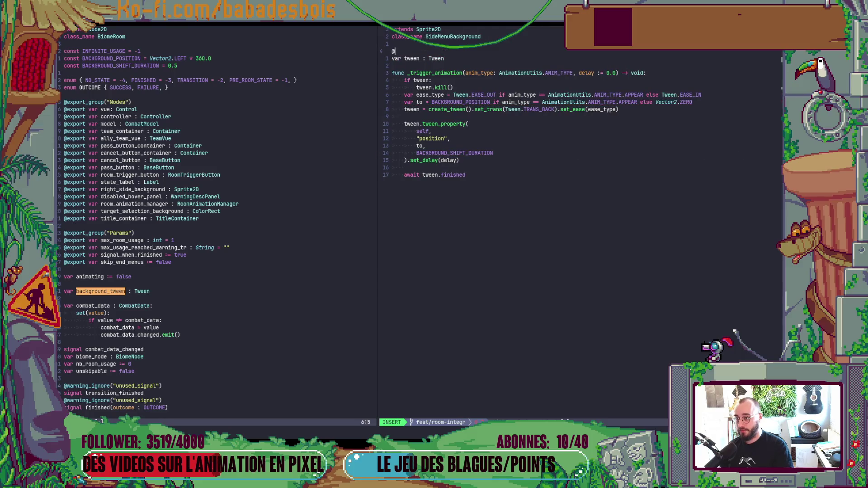
{"action": "type", "text": "r "}
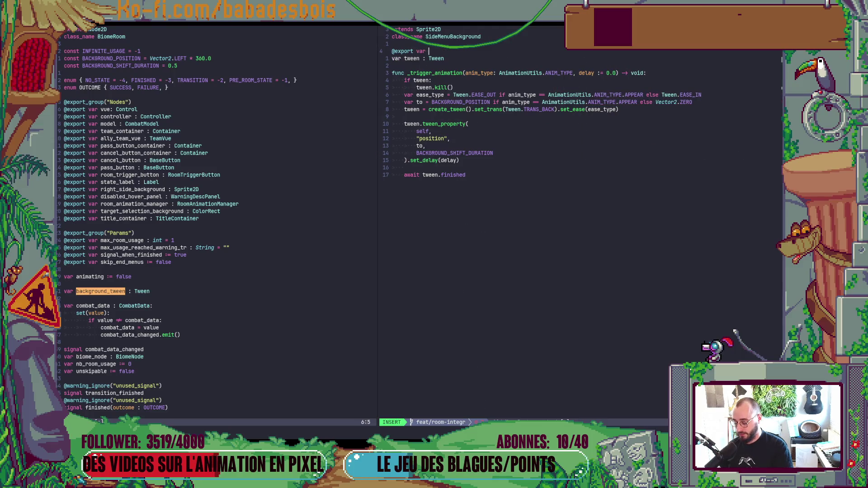
{"action": "type", "text": "shift_durati"}
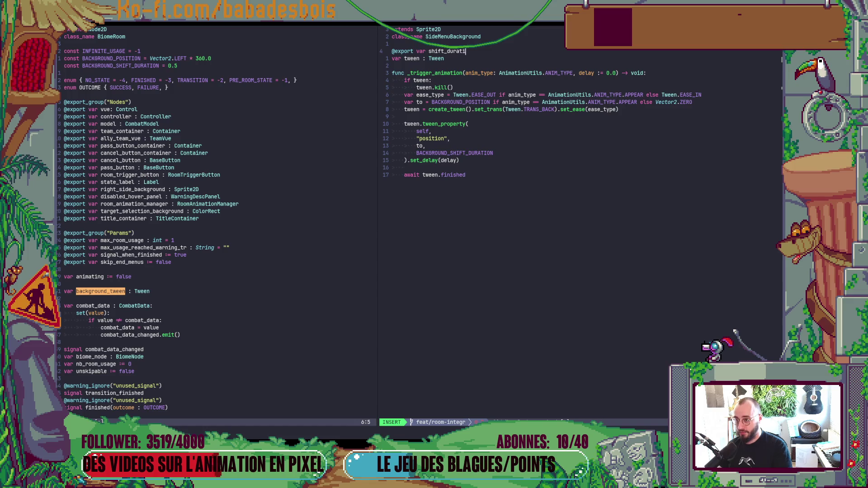
{"action": "type", "text": "on :"}
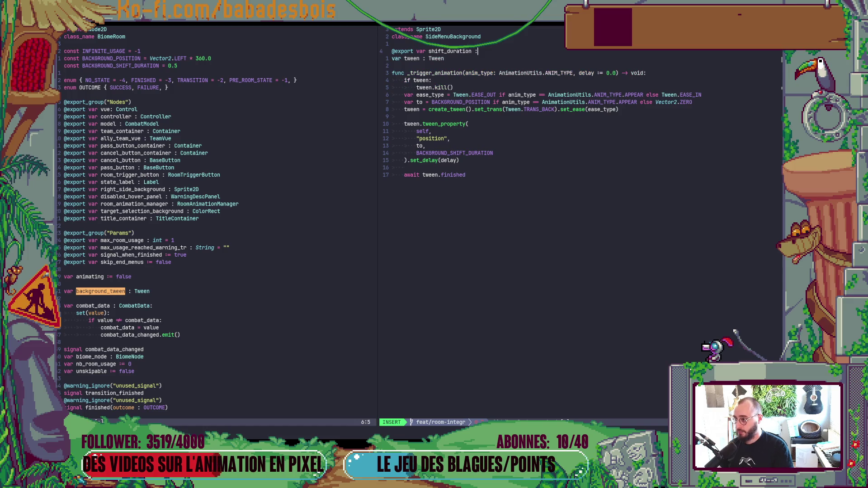
{"action": "type", "text": "= 0.5"}
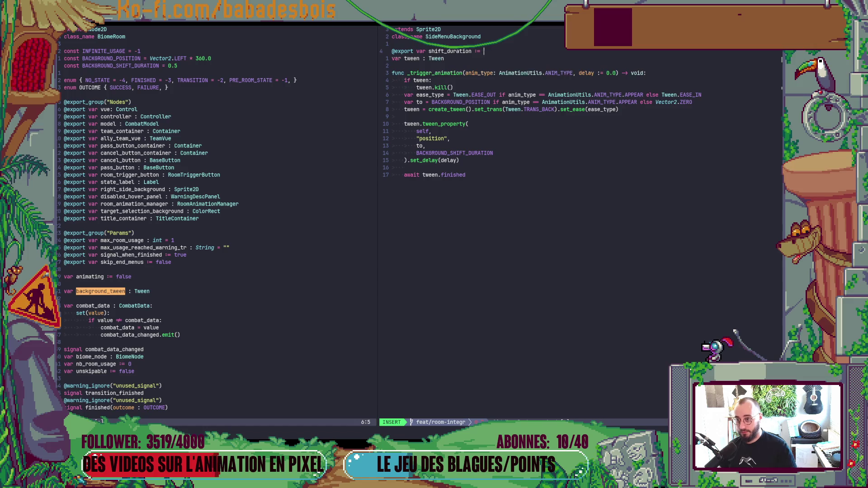
{"action": "key", "text": "Escape"}
{"action": "key", "text": "j"}
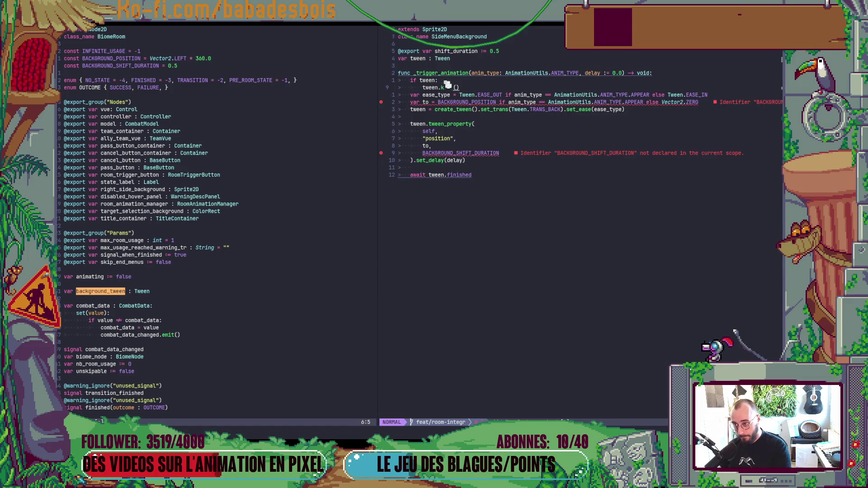
{"action": "left_click", "coordinate": [497, 102]}
{"action": "key", "text": "j"}
{"action": "key", "text": "j"}
{"action": "key", "text": "j"}
{"action": "type", "text": "b"}
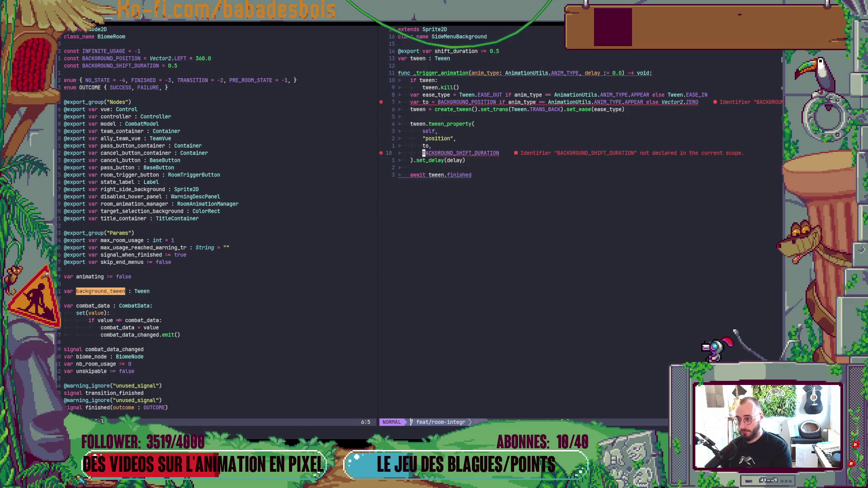
{"action": "type", "text": "cw"}
{"action": "type", "text": "shift_duration"}
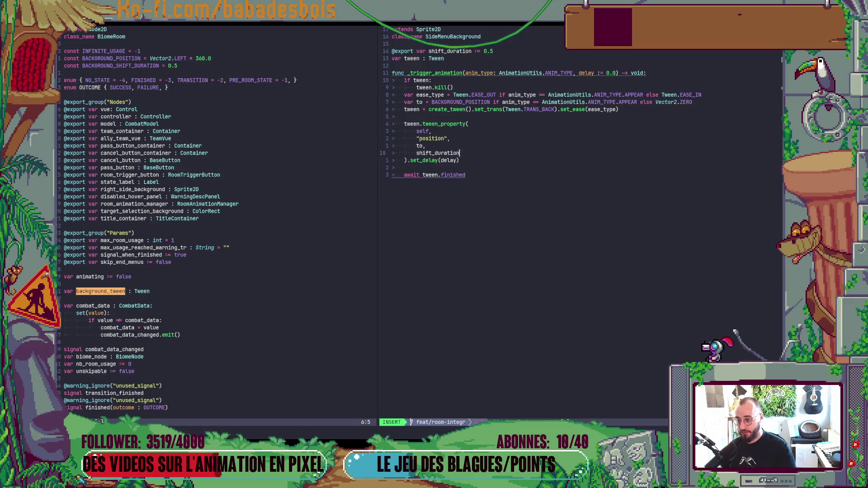
{"action": "key", "text": "Escape"}
- Join the tween_property call onto a single line and save SideMenuBackground.gd
{"action": "key", "text": "k"}
{"action": "key", "text": "k"}
{"action": "key", "text": "k"}
{"action": "key", "text": "shift+v"}
{"action": "key", "text": "j"}
{"action": "key", "text": "j"}
{"action": "key", "text": "j"}
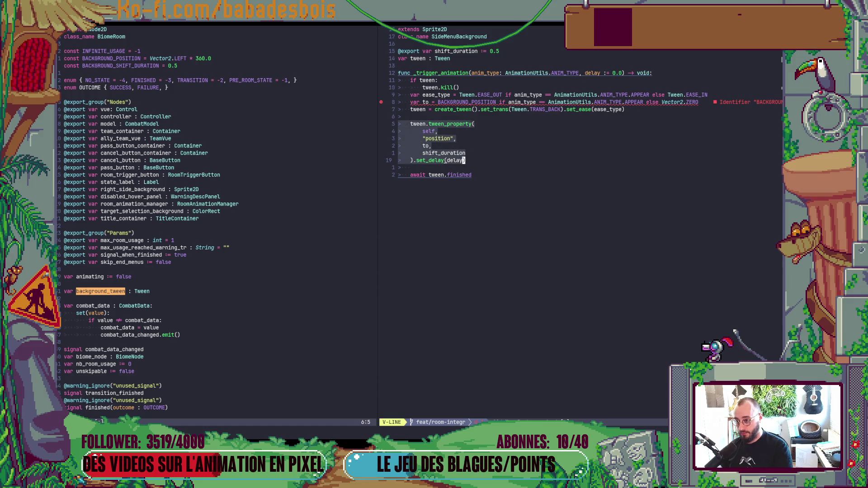
{"action": "key", "text": "J"}
{"action": "key", "text": "b"}
{"action": "key", "text": "b"}
{"action": "key", "text": "b"}
{"action": "type", "text": "x:w"}
{"action": "key", "text": "Return"}
{"action": "key", "text": "k"}
{"action": "key", "text": "k"}
{"action": "key", "text": "k"}
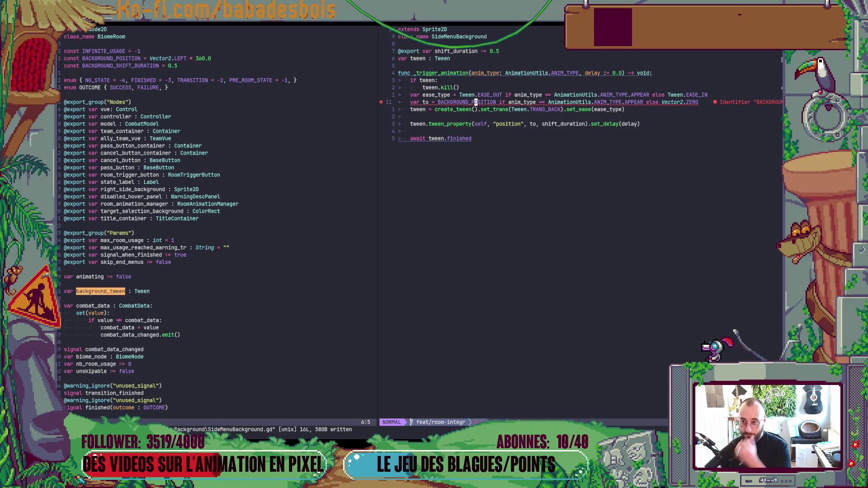
{"action": "key", "text": "ctrl+w"}
{"action": "key", "text": "h"}
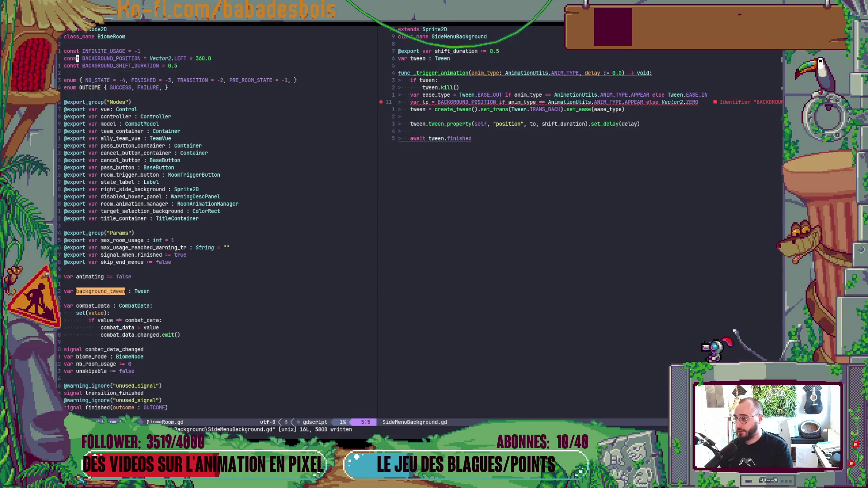
- Copy the BACKGROUND_POSITION constant from BiomeRoom.gd to just below class_name in SideMenuBackground.gd
{"action": "key", "text": "y"}
{"action": "key", "text": "y"}
{"action": "key", "text": "ctrl+w"}
{"action": "key", "text": "l"}
{"action": "key", "text": "k"}
{"action": "key", "text": "k"}
{"action": "key", "text": "k"}
{"action": "key", "text": "k"}
{"action": "key", "text": "k"}
{"action": "key", "text": "k"}
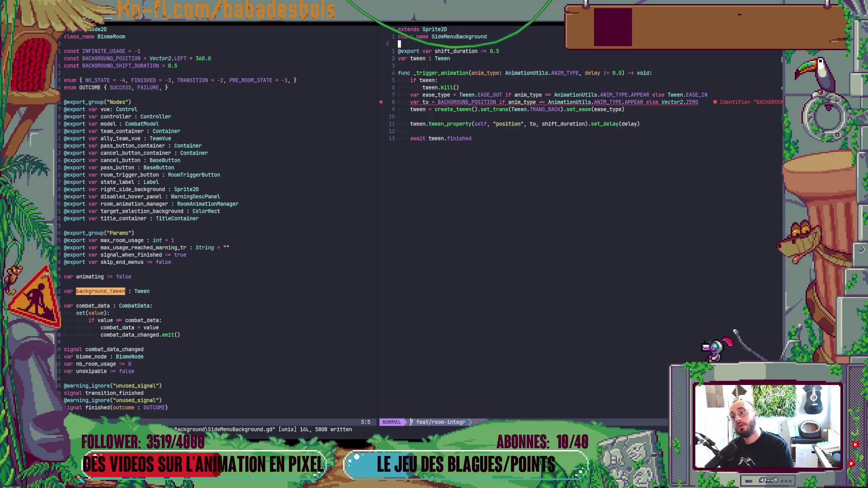
{"action": "key", "text": "p"}
{"action": "key", "text": "j"}
{"action": "key", "text": "j"}
{"action": "key", "text": "j"}
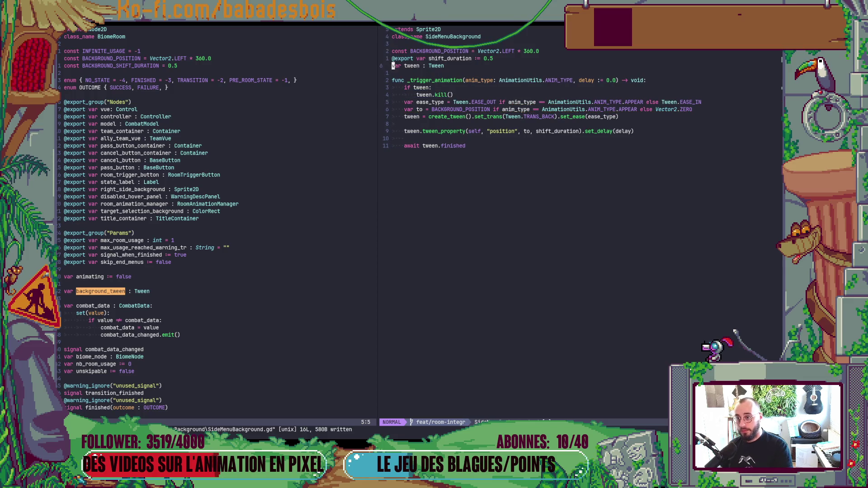
- Delete both background constants from BiomeRoom.gd
{"action": "key", "text": "ctrl+w"}
{"action": "key", "text": "h"}
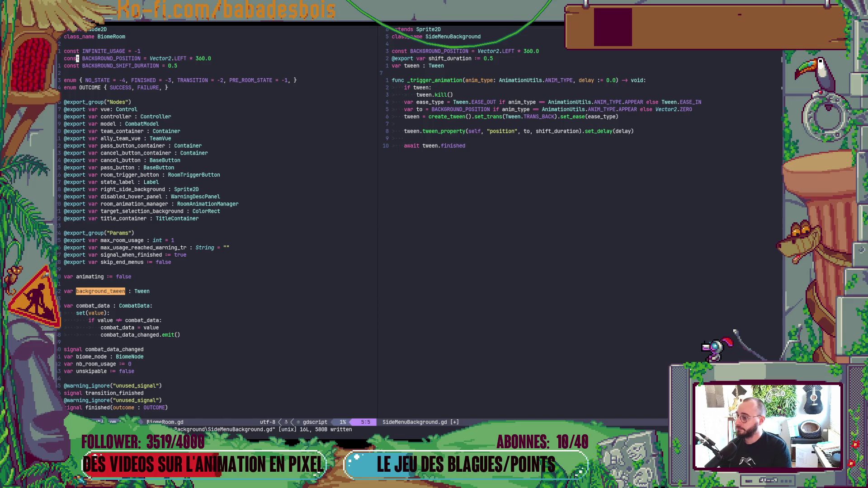
{"action": "key", "text": "V"}
{"action": "key", "text": "j"}
{"action": "key", "text": "d"}
{"action": "key", "text": "ctrl+d"}
{"action": "key", "text": "ctrl+d"}
{"action": "key", "text": "ctrl+d"}
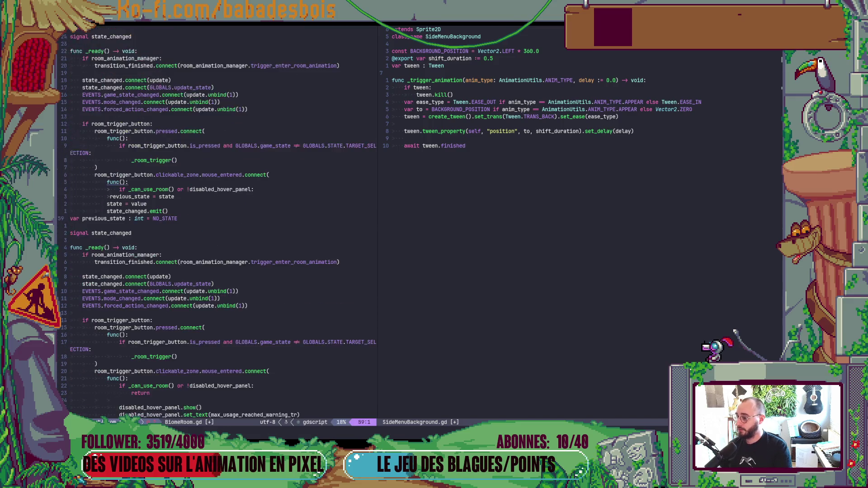
{"action": "key", "text": "ctrl+d"}
{"action": "key", "text": "ctrl+d"}
{"action": "key", "text": "ctrl+d"}
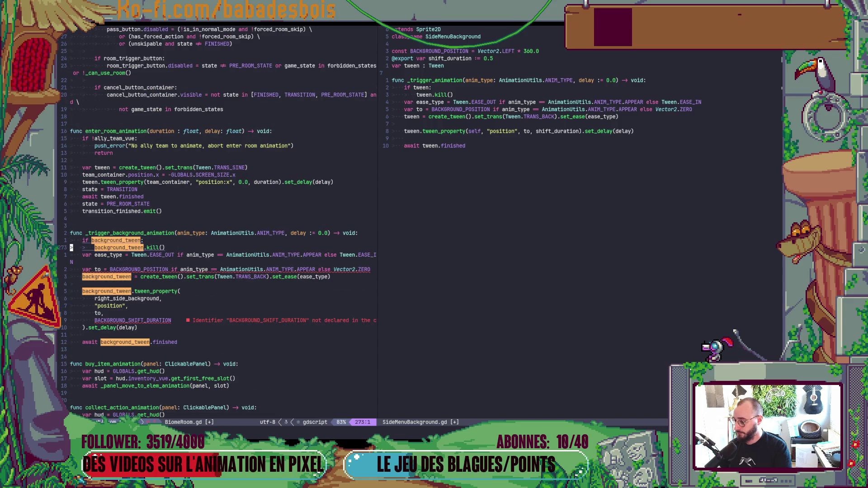
{"action": "key", "text": "o"}
{"action": "key", "text": "BackSpace"}
{"action": "key", "text": "BackSpace"}
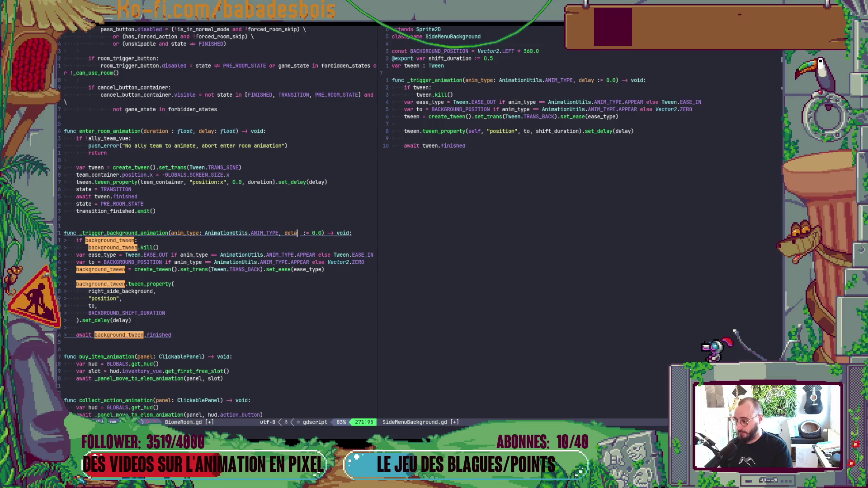
{"action": "key", "text": "Escape"}
{"action": "key", "text": "ctrl+u"}
{"action": "key", "text": "ctrl+u"}
{"action": "key", "text": "ctrl+u"}
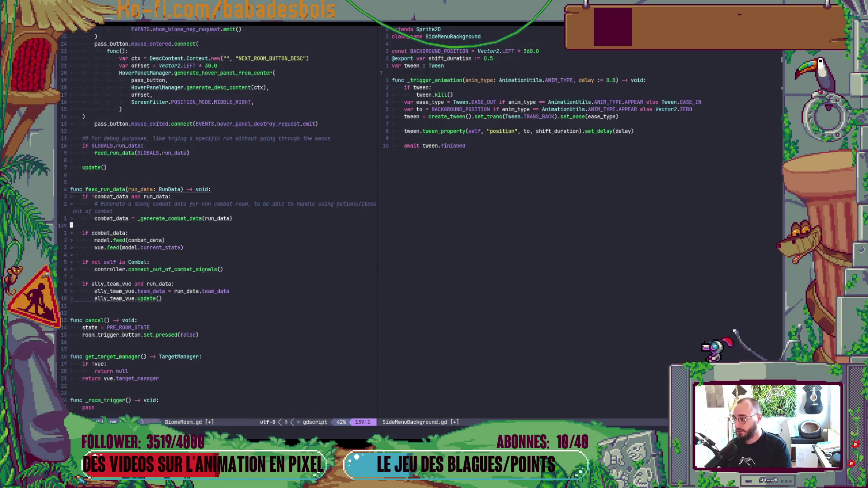
{"action": "key", "text": "j"}
{"action": "key", "text": "j"}
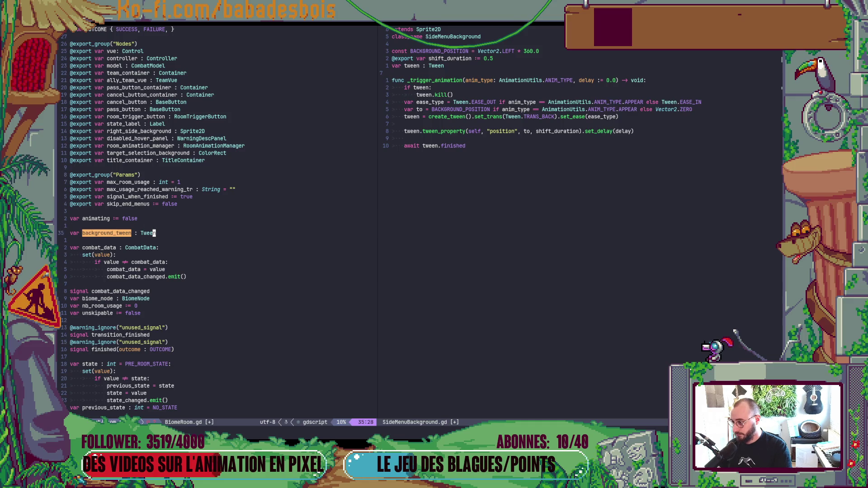
{"action": "key", "text": "k"}
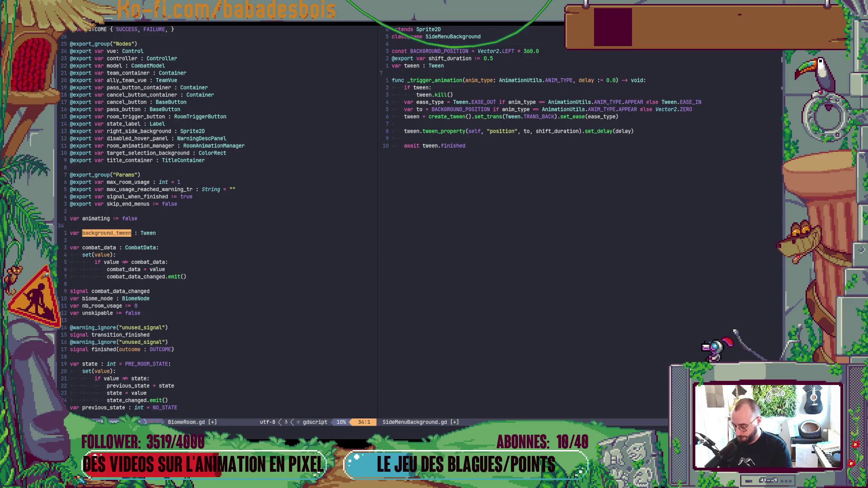
{"action": "key", "text": "slash"}
{"action": "type", "text": "back"}
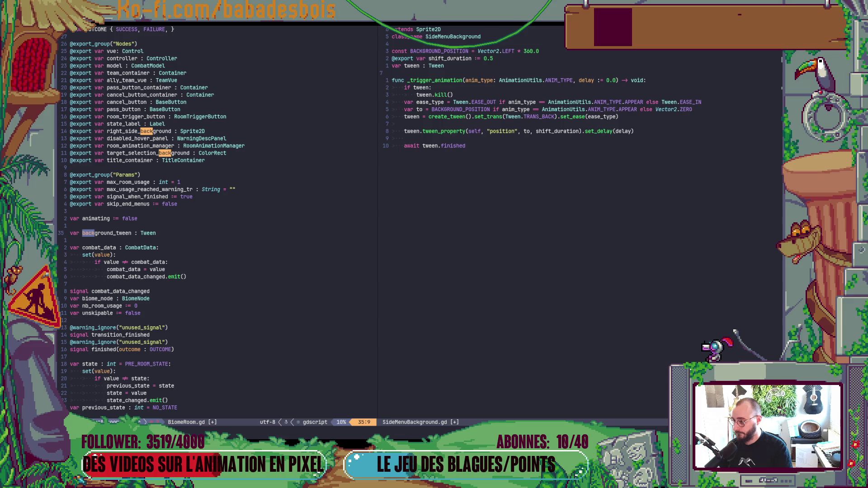
{"action": "key", "text": "Return"}
{"action": "key", "text": "asterisk"}
{"action": "key", "text": "braceleft"}
{"action": "key", "text": "braceleft"}
{"action": "key", "text": "braceleft"}
{"action": "key", "text": "k"}
{"action": "key", "text": "4"}
{"action": "key", "text": "k"}
{"action": "key", "text": "dollar"}
{"action": "key", "text": "b"}
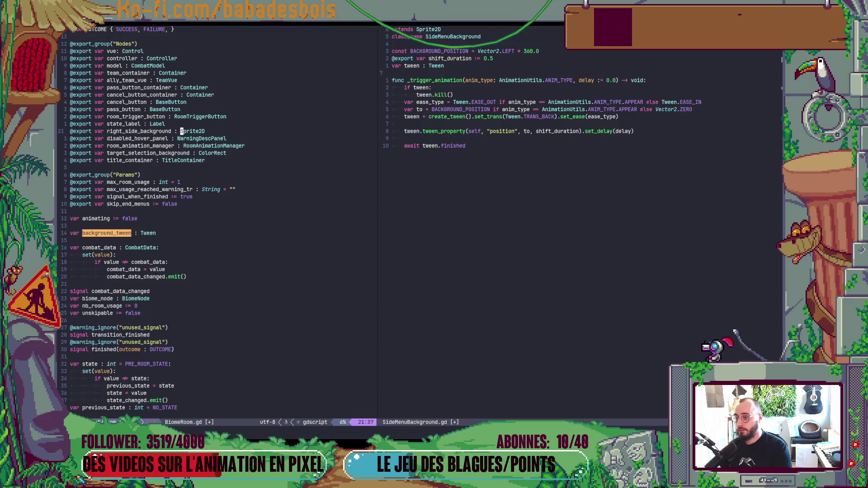
- Retype right_side_background from Sprite2D to SideMenuBackground, fixing the typo, and save both scripts with :wa
{"action": "type", "text": "ve"}
{"action": "type", "text": "cSi"}
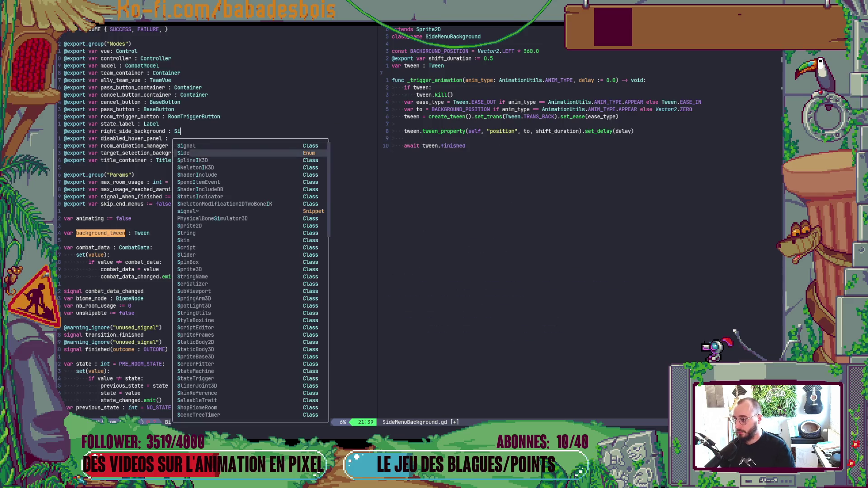
{"action": "type", "text": "deM"}
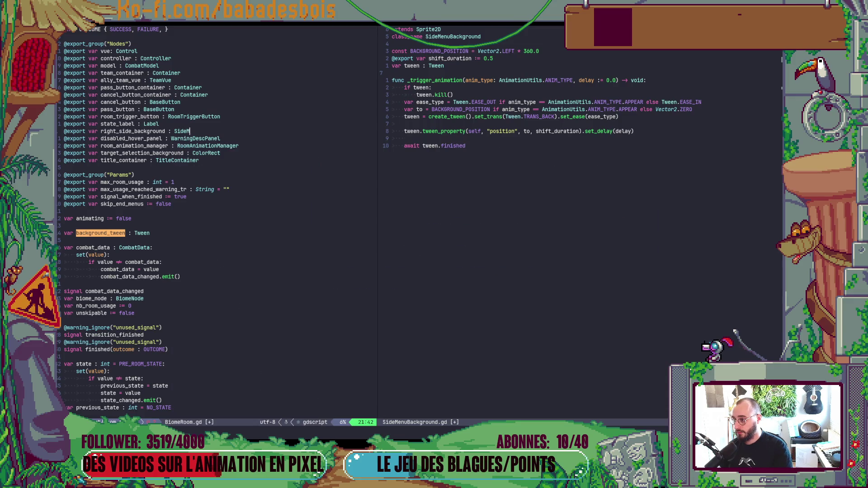
{"action": "type", "text": "enuBackgrouind"}
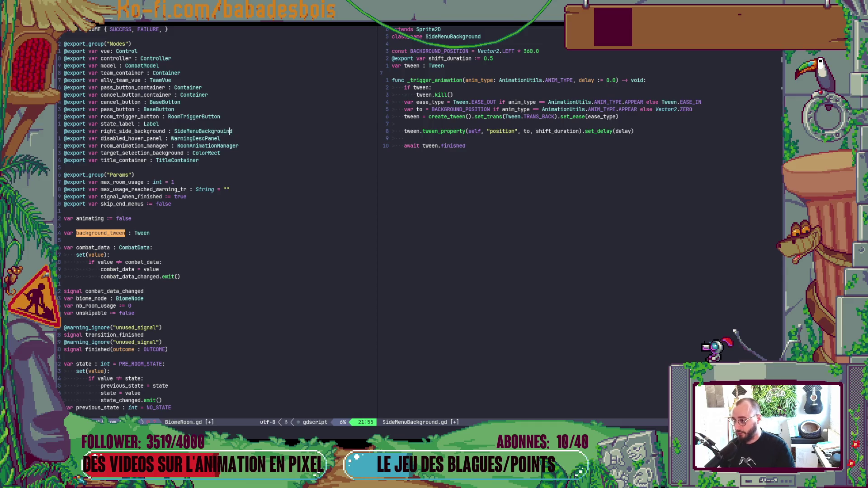
{"action": "key", "text": "Left"}
{"action": "key", "text": "BackSpace"}
{"action": "key", "text": "Escape"}
{"action": "type", "text": ":w"}
{"action": "key", "text": "Return"}
{"action": "key", "text": "alt+Tab"}
{"action": "key", "text": "alt+Tab"}
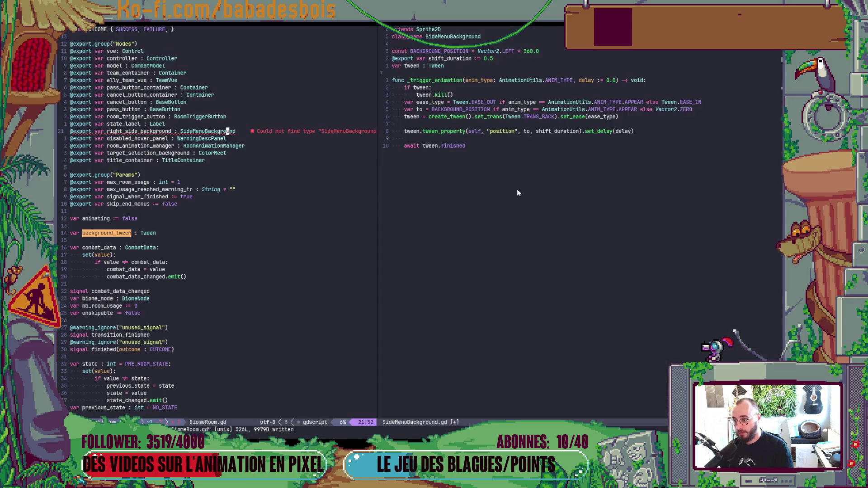
{"action": "type", "text": "j:wa"}
{"action": "key", "text": "Return"}
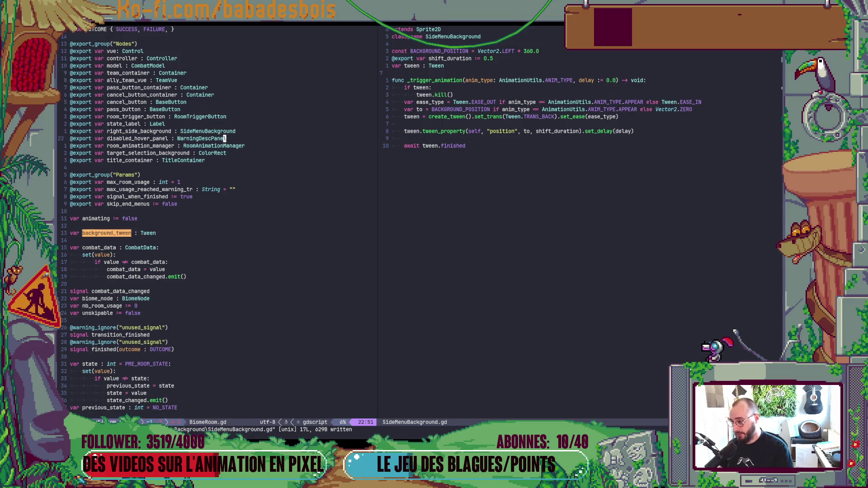
- Delete the background_tween declaration from BiomeRoom.gd, keeping a blank line above combat_data
{"action": "key", "text": "k"}
{"action": "key", "text": "b"}
{"action": "key", "text": "b"}
{"action": "key", "text": "b"}
{"action": "key", "text": "j"}
{"action": "key", "text": "j"}
{"action": "key", "text": "j"}
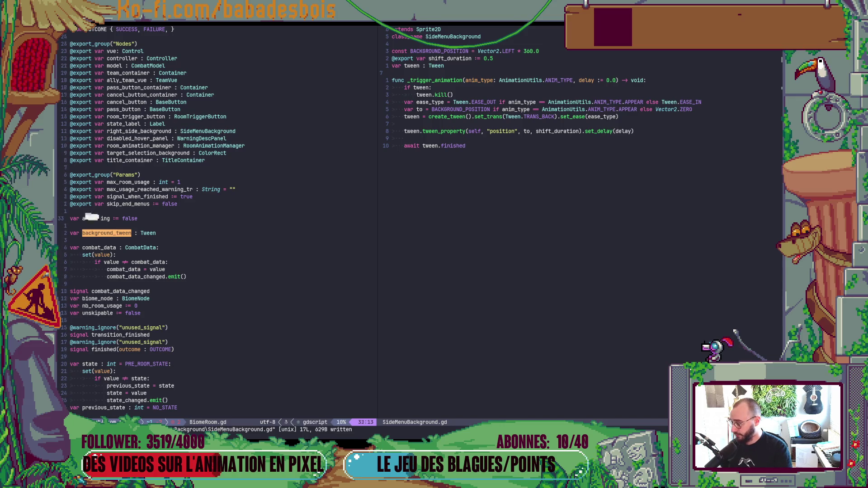
{"action": "key", "text": "j"}
{"action": "key", "text": "d"}
{"action": "key", "text": "d"}
{"action": "key", "text": "d"}
{"action": "key", "text": "k"}
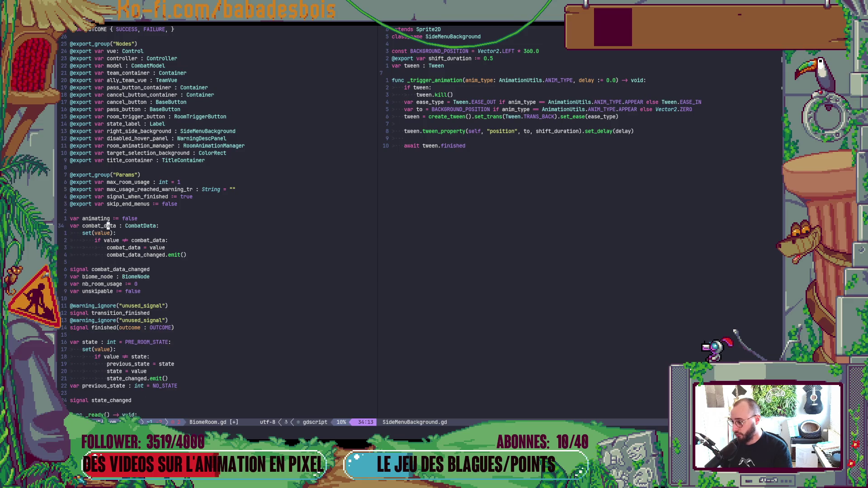
{"action": "key", "text": "bracketleft"}
{"action": "key", "text": "space"}
- Check the next reported error and open a new line above the background_tween check
{"action": "key", "text": "bracketright"}
{"action": "key", "text": "d"}
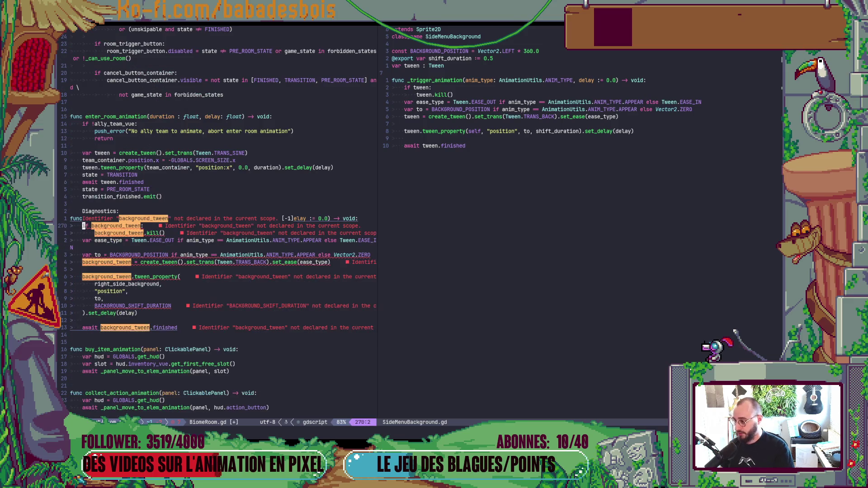
{"action": "key", "text": "Escape"}
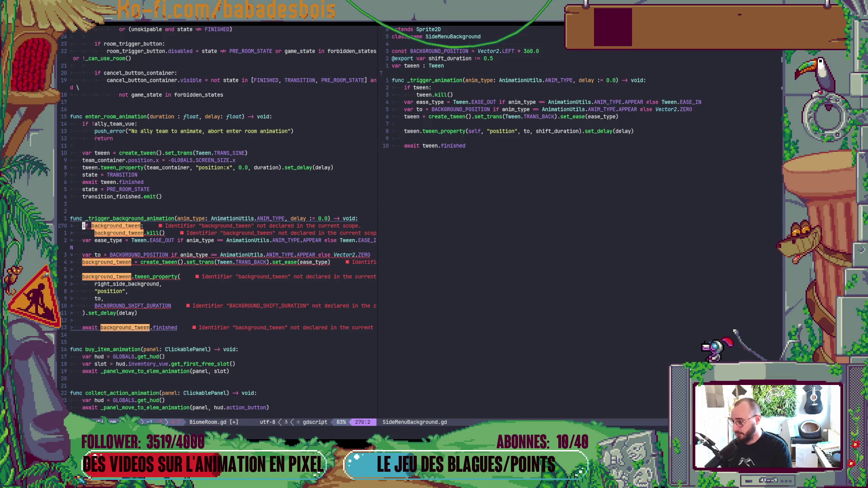
{"action": "key", "text": "O"}
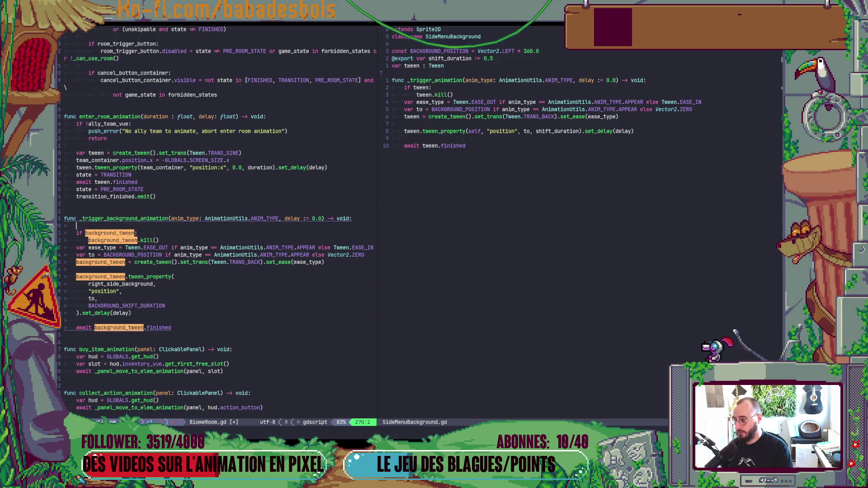
{"action": "key", "text": "Escape"}
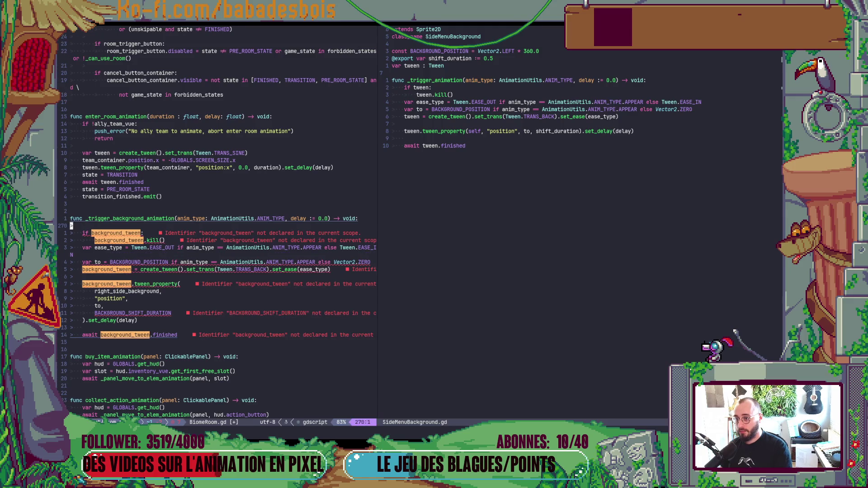
- Rename _trigger_animation to trigger_animation in SideMenuBackground.gd
{"action": "key", "text": "ctrl+w"}
{"action": "key", "text": "l"}
{"action": "key", "text": "j"}
{"action": "key", "text": "w"}
{"action": "key", "text": "x"}
{"action": "key", "text": "e"}
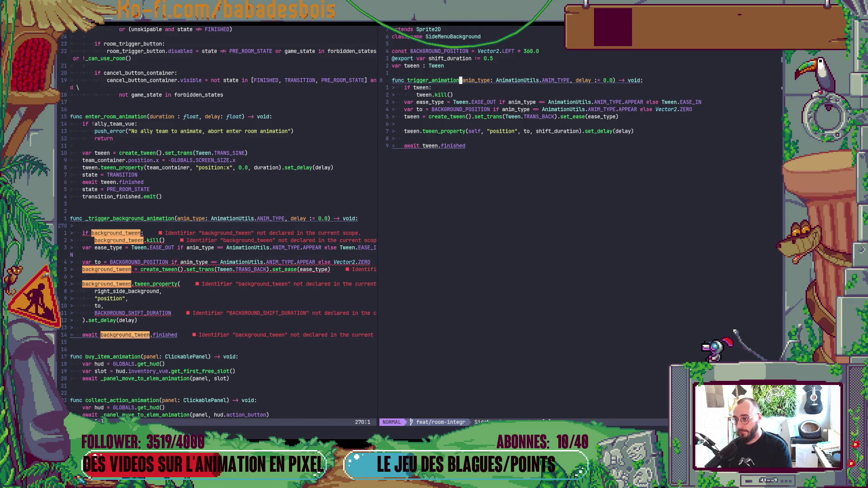
- In BiomeRoom.gd line 270, start writing a right_side_background.trigger_animation call
{"action": "key", "text": "ctrl+w"}
{"action": "key", "text": "h"}
{"action": "type", "text": "S"}
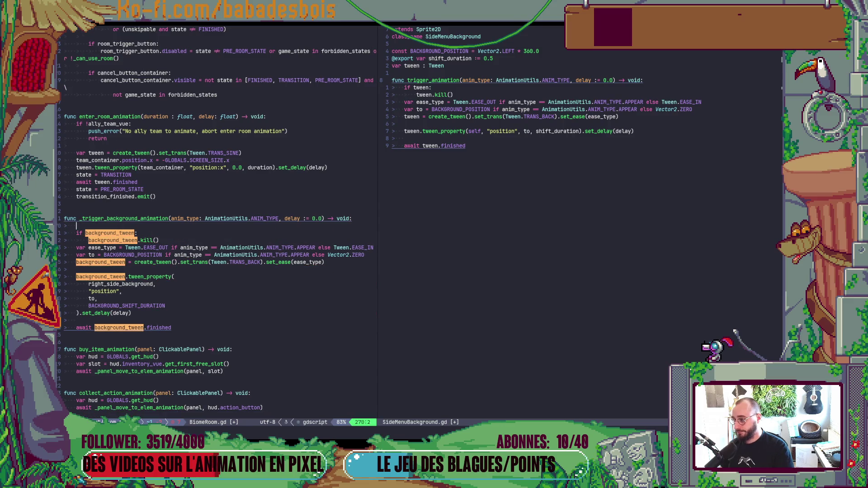
{"action": "type", "text": "righ"}
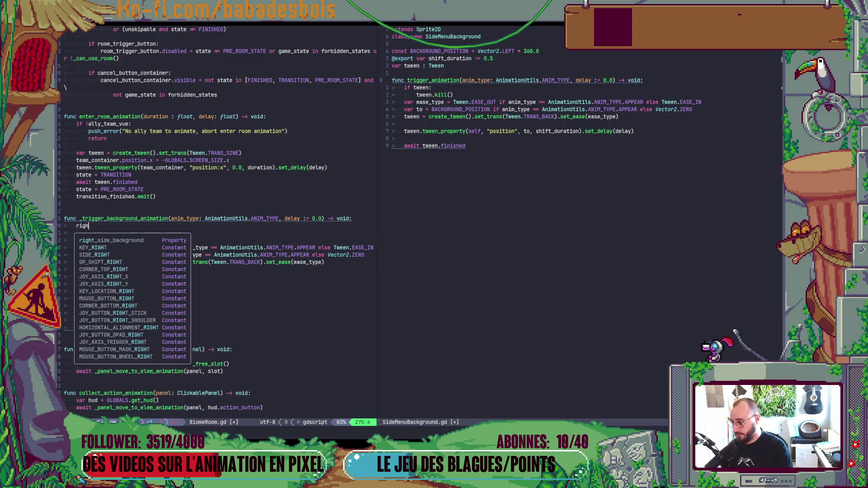
{"action": "type", "text": "t_side_background.tri"}
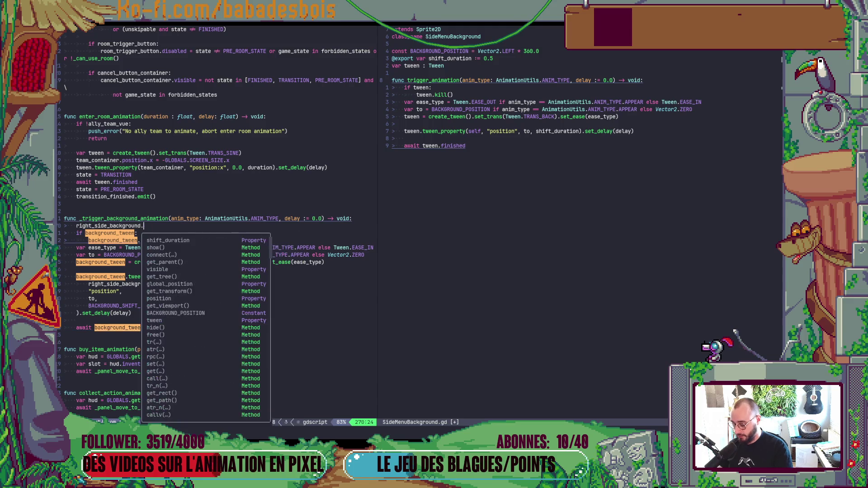
- Complete the call as right_side_background.trigger_animation(anim_type, delay)
{"action": "key", "text": "Return"}
{"action": "key", "text": "Escape"}
{"action": "type", "text": "b"}
{"action": "type", "text": "A)"}
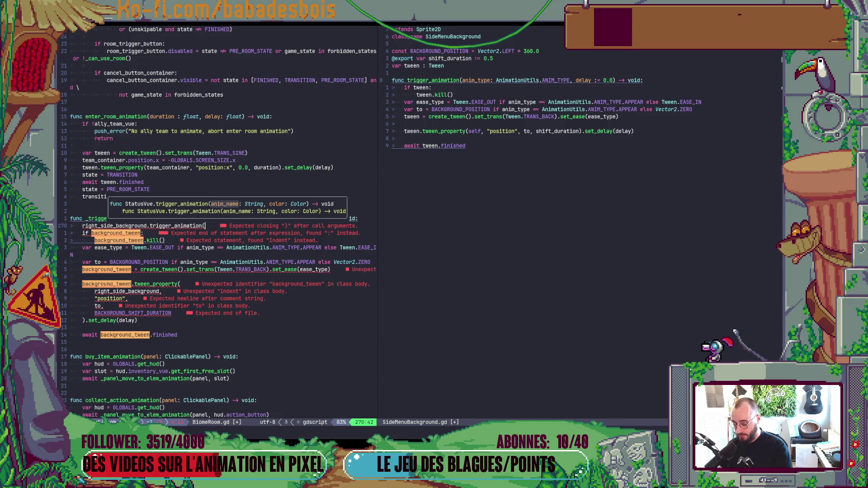
{"action": "key", "text": "Escape"}
{"action": "type", "text": "ion(anim_type, "}
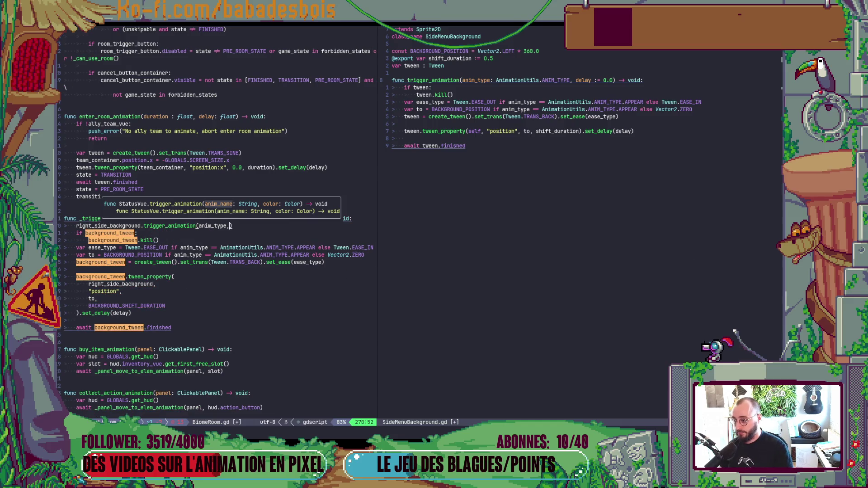
{"action": "type", "text": "delay"}
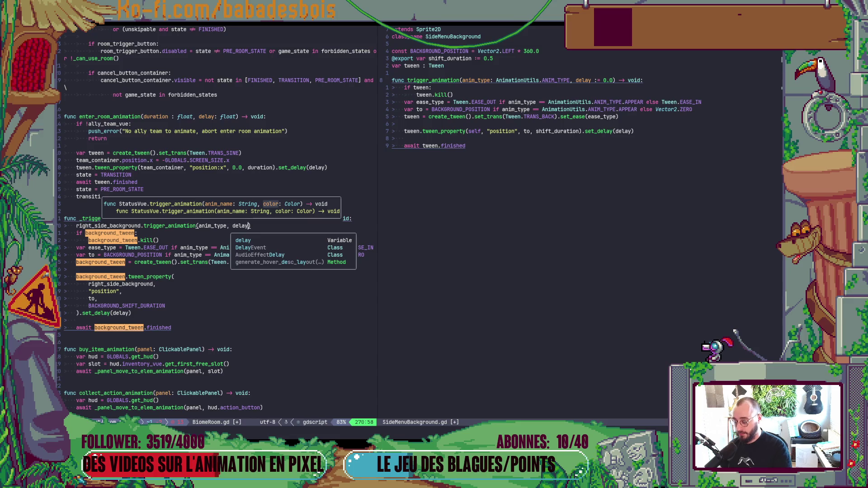
{"action": "key", "text": "Escape"}
- Delete the old tween lines, prefix the call with await, and save all scripts
{"action": "key", "text": "j"}
{"action": "key", "text": "V"}
{"action": "key", "text": "j"}
{"action": "key", "text": "j"}
{"action": "key", "text": "j"}
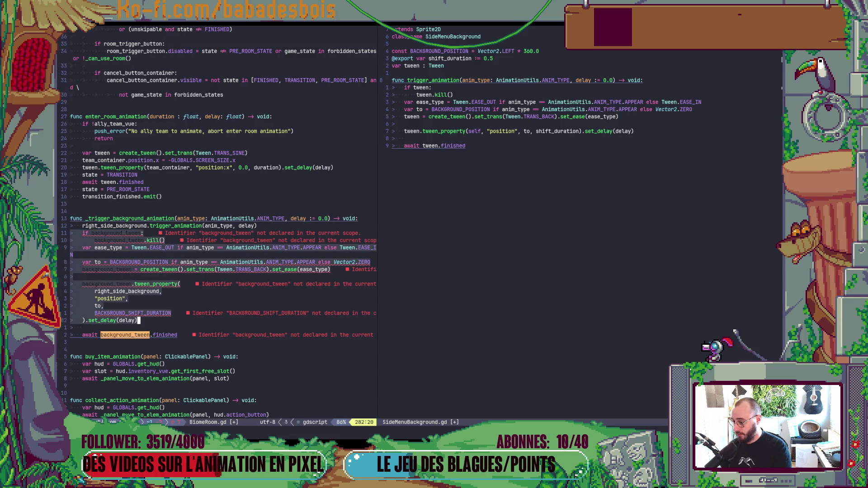
{"action": "key", "text": "d"}
{"action": "type", "text": "k"}
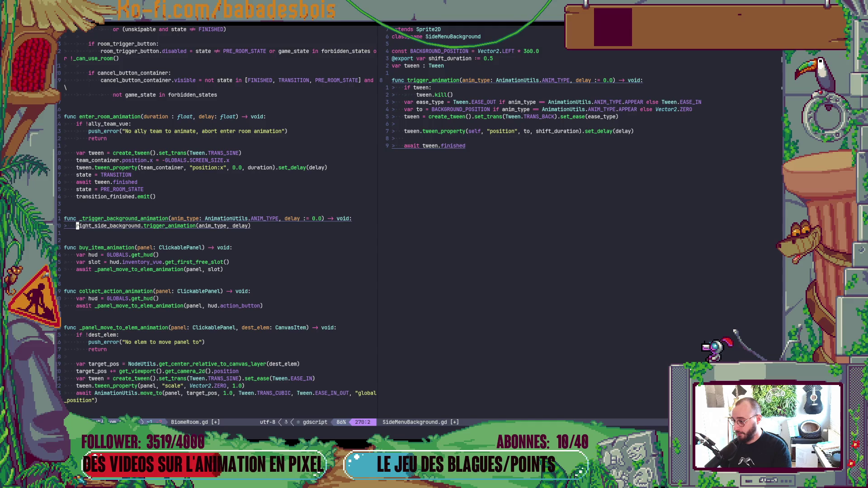
{"action": "type", "text": "iawait"}
{"action": "key", "text": "Escape"}
{"action": "type", "text": ":w"}
{"action": "key", "text": "Return"}
{"action": "type", "text": ":wa"}
{"action": "key", "text": "Return"}
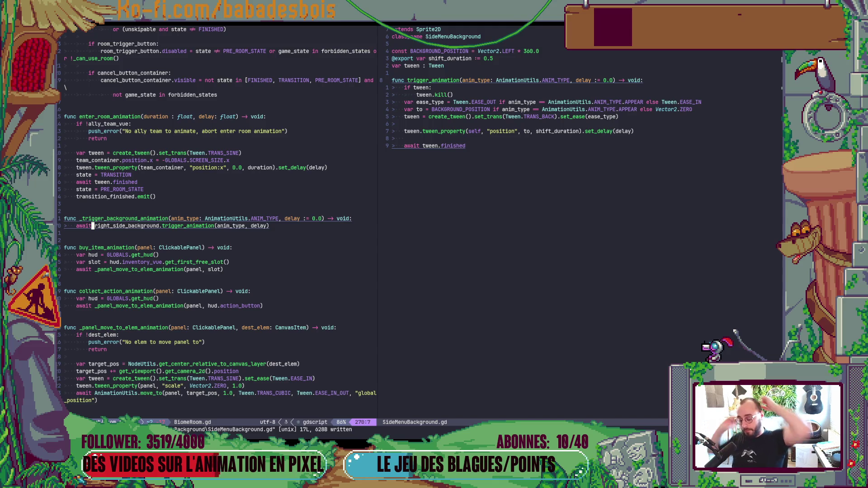
{"action": "key", "text": "ctrl+w"}
- Add a blank line after tween.kill() and save the SideMenuBackground script
{"action": "key", "text": "l"}
{"action": "key", "text": "j"}
{"action": "key", "text": "j"}
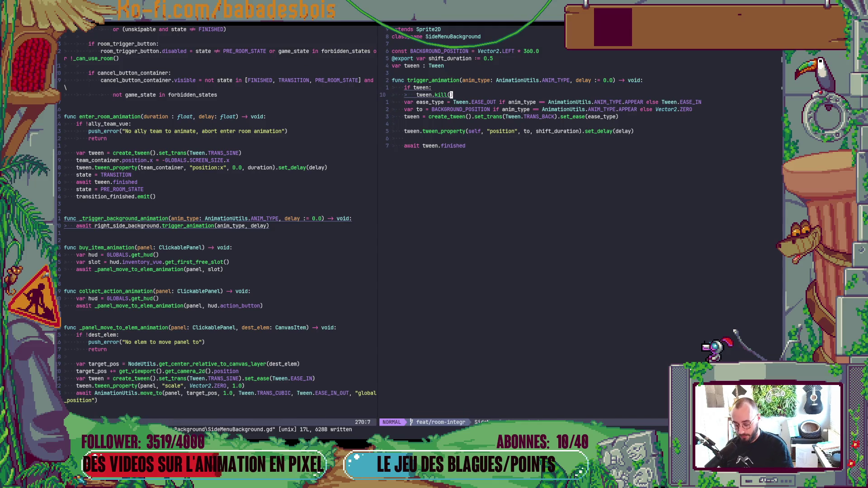
{"action": "key", "text": "o"}
{"action": "key", "text": "Escape"}
{"action": "key", "text": "k"}
{"action": "key", "text": "ctrl+s"}
- Add blank lines above the shift_duration export and below var tween, then save
{"action": "key", "text": "k"}
{"action": "key", "text": "k"}
{"action": "key", "text": "k"}
{"action": "key", "text": "O"}
{"action": "key", "text": "Escape"}
{"action": "key", "text": "j"}
{"action": "key", "text": "j"}
{"action": "key", "text": "o"}
{"action": "key", "text": "Escape"}
{"action": "type", "text": ":w"}
{"action": "key", "text": "Return"}
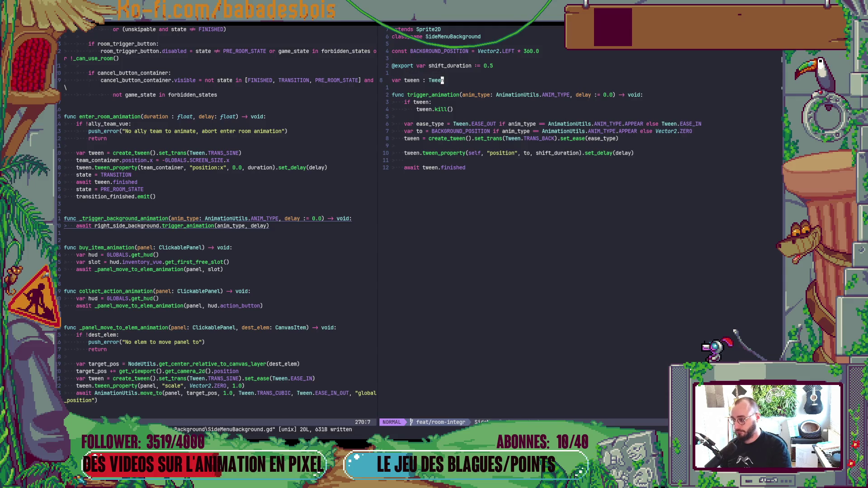
- Bring BiomeNode.gd into the left pane after checking the UI design board
{"action": "key", "text": "ctrl+w"}
{"action": "key", "text": "h"}
{"action": "key", "text": "ctrl+o"}
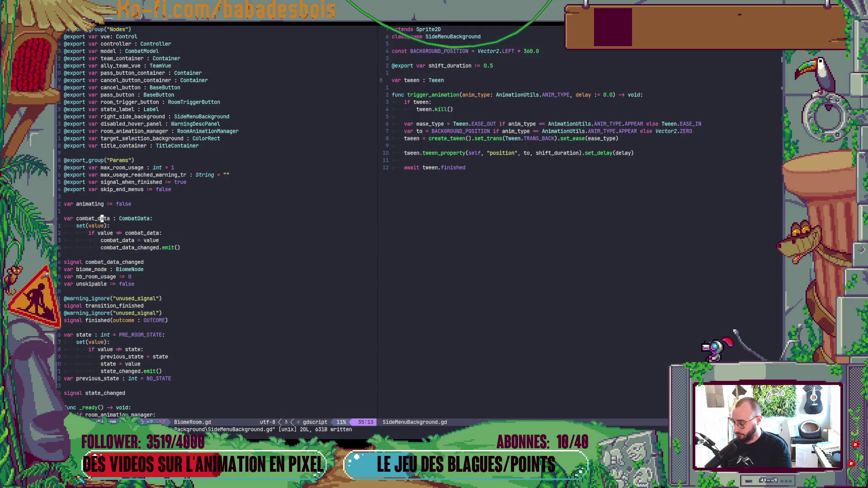
{"action": "key", "text": "ctrl+i"}
{"action": "key", "text": "ctrl+o"}
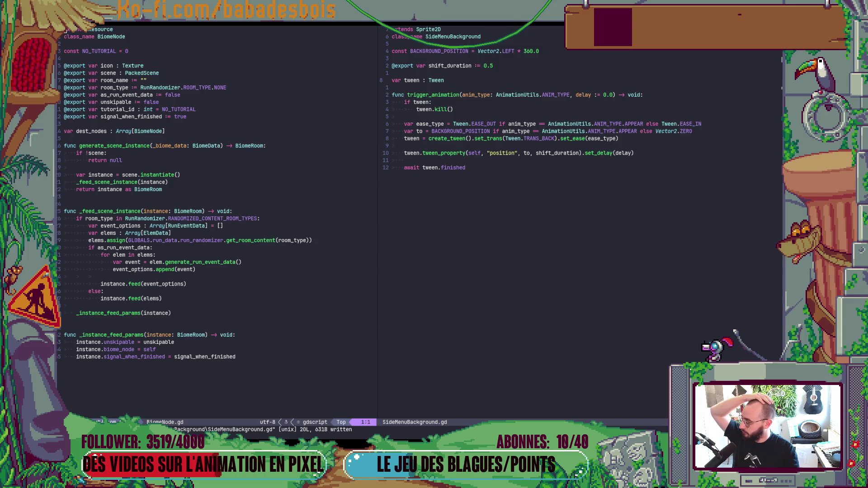
{"action": "key", "text": "alt+Tab"}
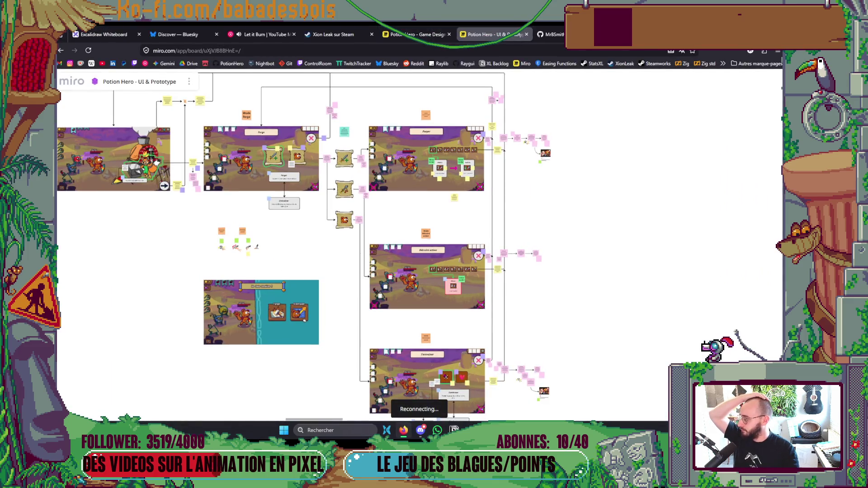
{"action": "key", "text": "alt+Tab"}
{"action": "left_click", "coordinate": [265, 219]}
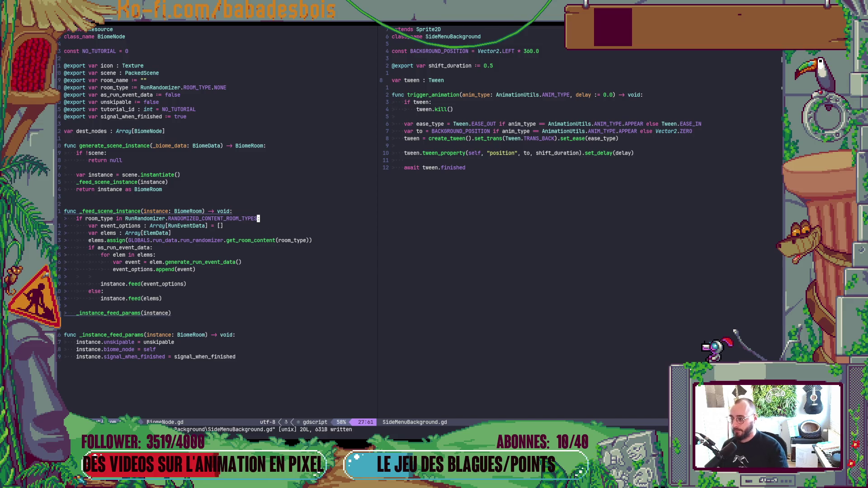
{"action": "key", "text": "space"}
- Open ActionPileMenu.gd through the project file finder
{"action": "key", "text": "f"}
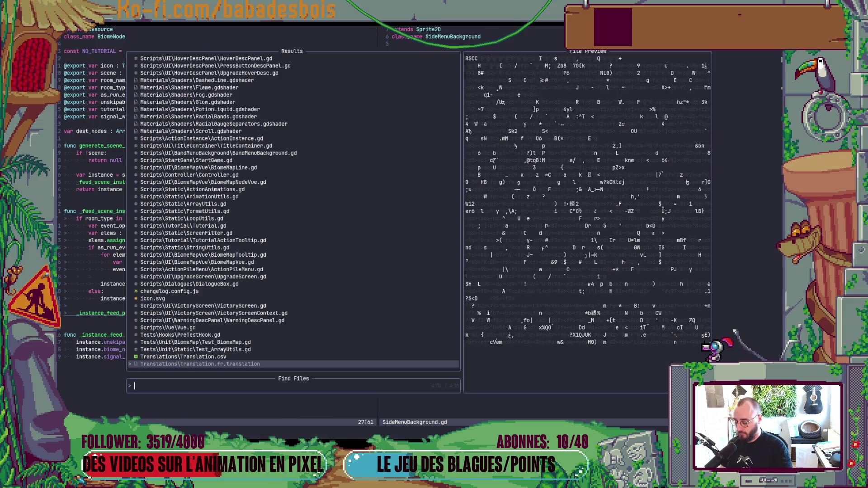
{"action": "key", "text": "Escape"}
{"action": "key", "text": "space"}
{"action": "type", "text": "f"}
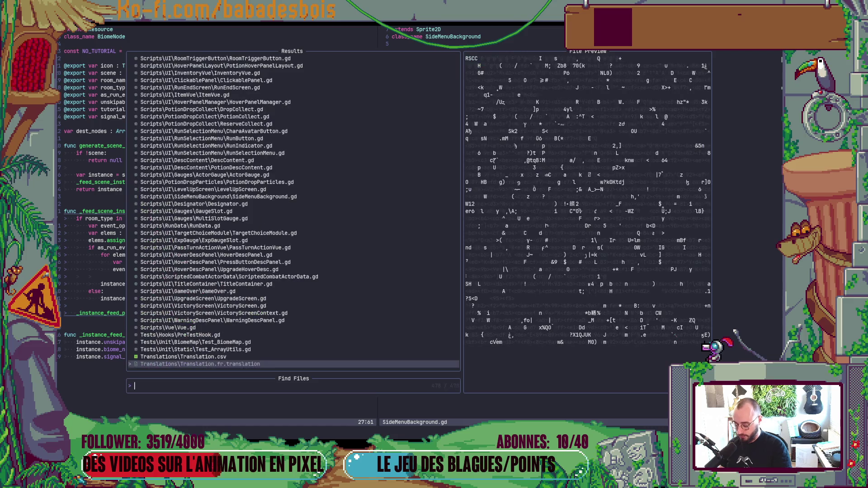
{"action": "type", "text": "Action"}
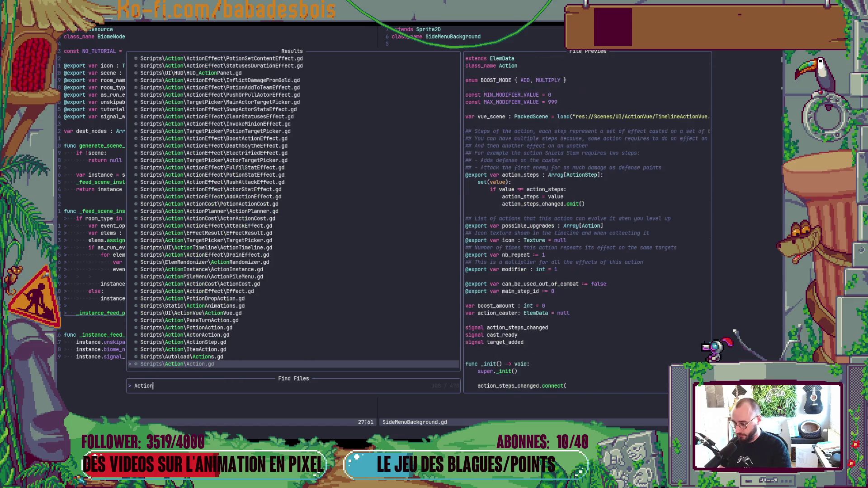
{"action": "type", "text": "pile"}
{"action": "key", "text": "Return"}
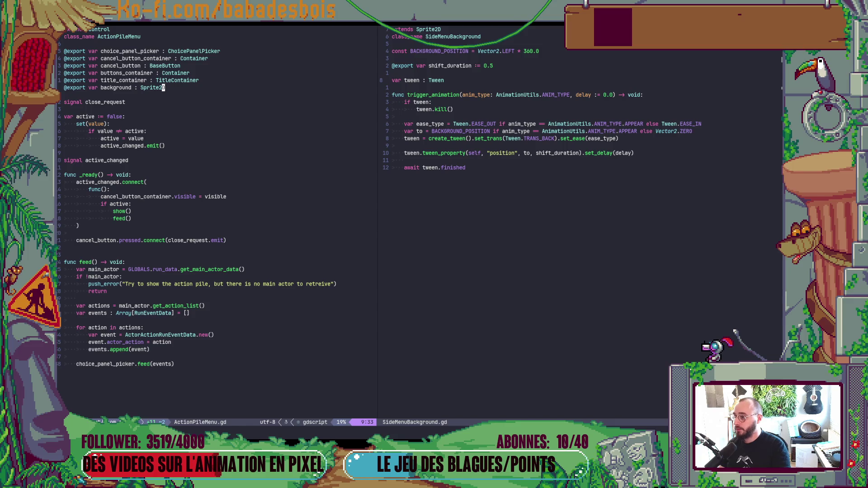
- Change the background variable's type from Sprite2D to SideMenuBackground
{"action": "key", "text": "b"}
{"action": "type", "text": "c"}
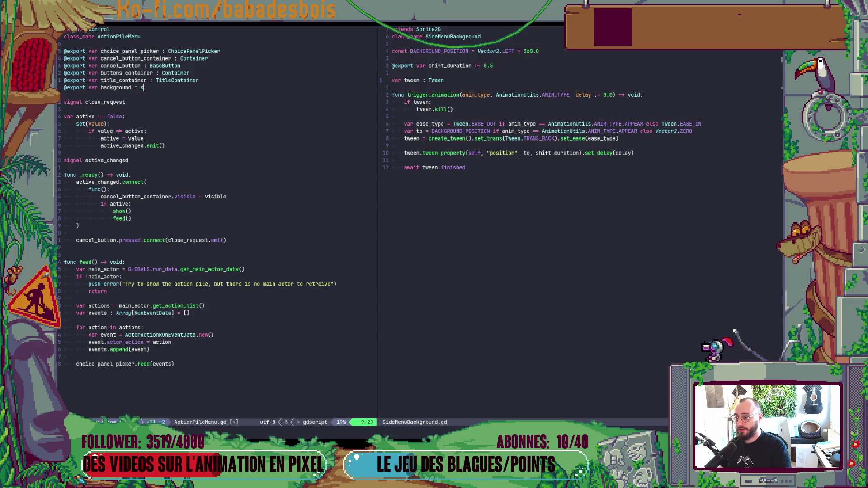
{"action": "type", "text": "Side"}
{"action": "key", "text": "Return"}
{"action": "key", "text": "Escape"}
{"action": "key", "text": "j"}
{"action": "key", "text": "j"}
- Add background.trigger_animation(AnimationUtils.ANIM_TYPE.APPEAR) after show() and save the script
{"action": "left_click", "coordinate": [129, 211]}
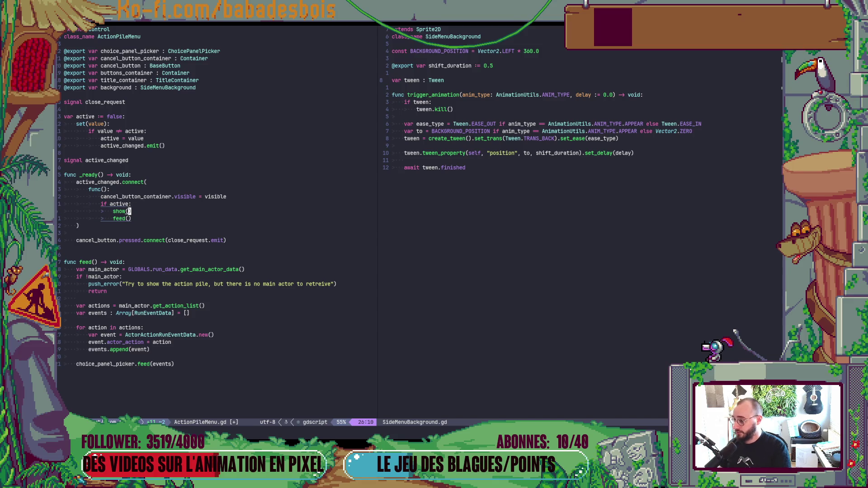
{"action": "type", "text": "obackground.tr"}
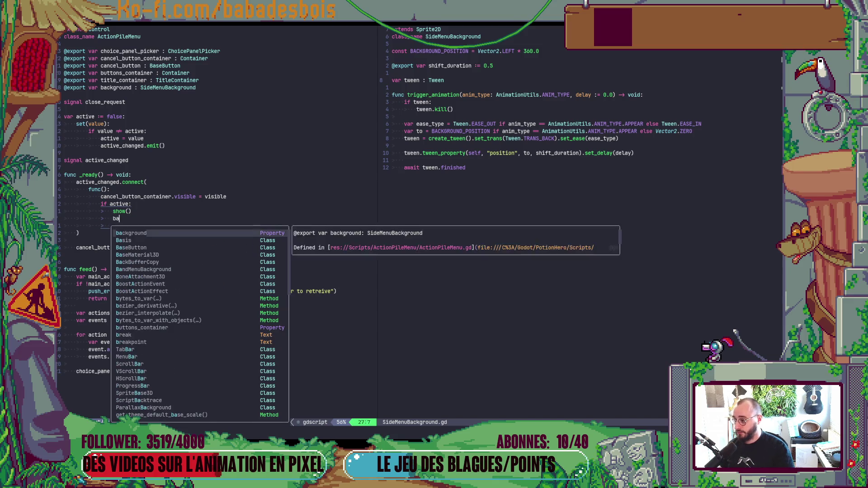
{"action": "type", "text": "i"}
{"action": "key", "text": "Return"}
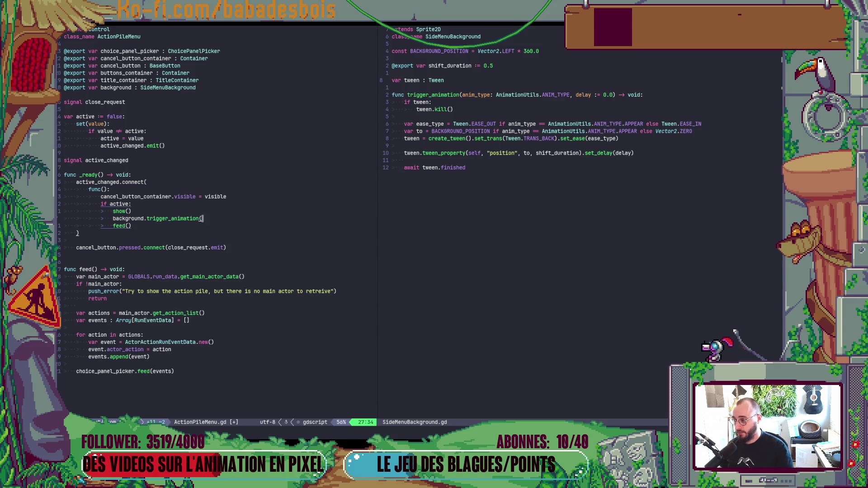
{"action": "type", "text": "An"}
{"action": "key", "text": "Return"}
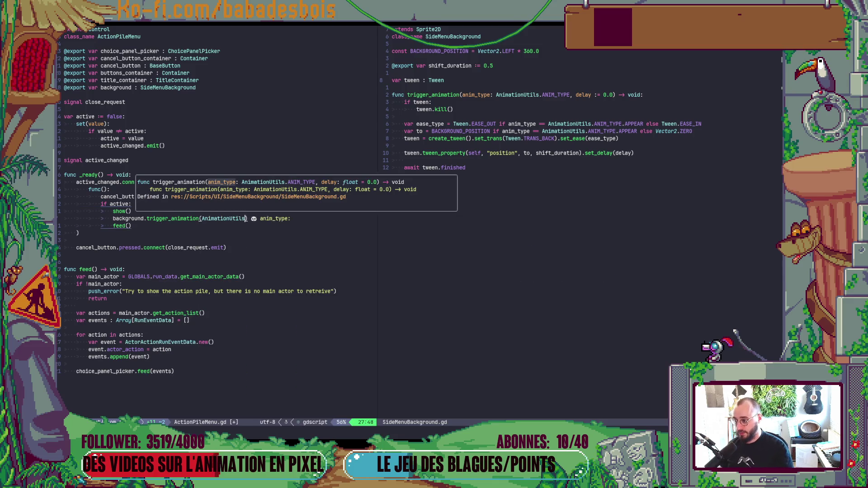
{"action": "type", "text": "."}
{"action": "key", "text": "Down"}
{"action": "key", "text": "Down"}
{"action": "key", "text": "Down"}
{"action": "key", "text": "Return"}
{"action": "type", "text": ".ANIM_TYPE."}
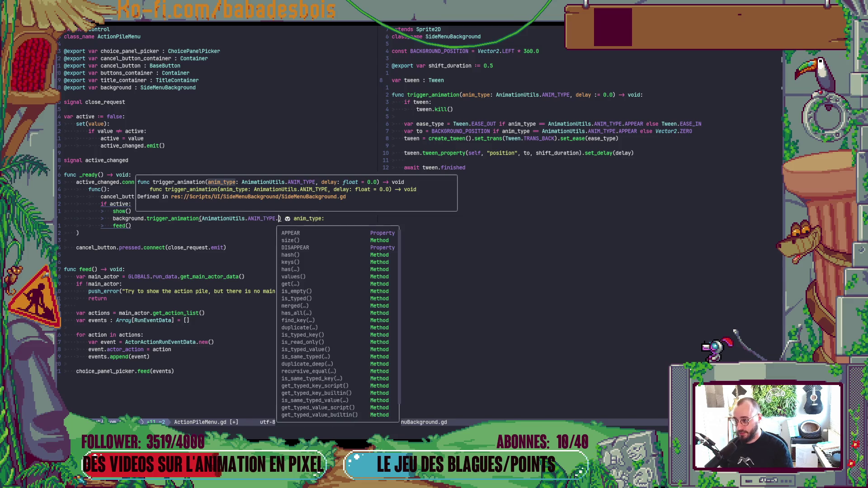
{"action": "type", "text": "AP"}
{"action": "key", "text": "Return"}
{"action": "key", "text": "Escape"}
{"action": "type", "text": ":w"}
{"action": "key", "text": "Return"}
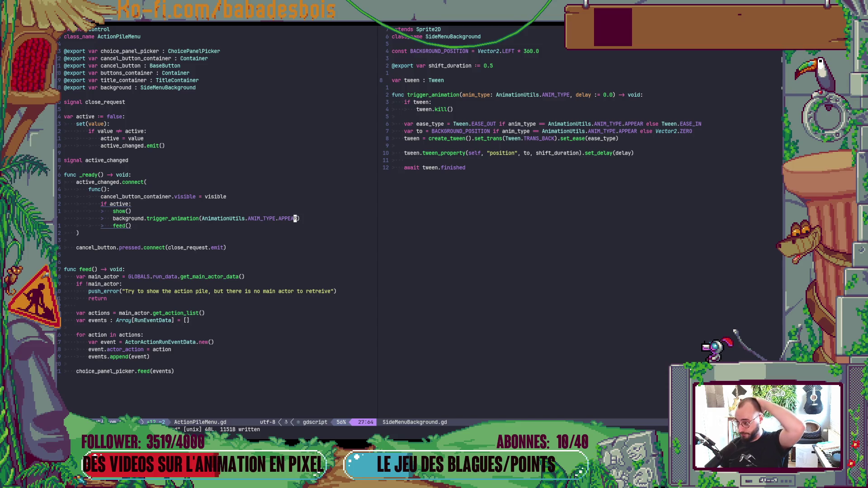
- Move the trigger_animation line below feed() and add an else: branch
{"action": "key", "text": "j"}
{"action": "key", "text": "d"}
{"action": "key", "text": "d"}
{"action": "key", "text": "k"}
{"action": "key", "text": "P"}
{"action": "key", "text": "j"}
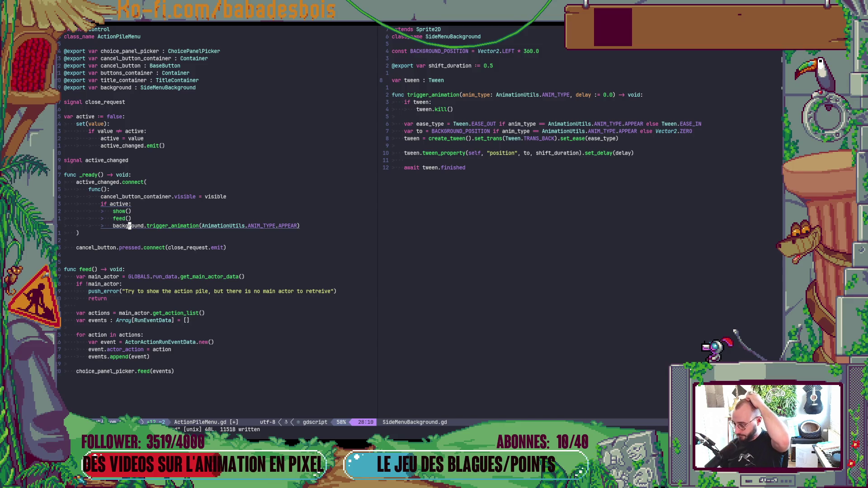
{"action": "type", "text": "o"}
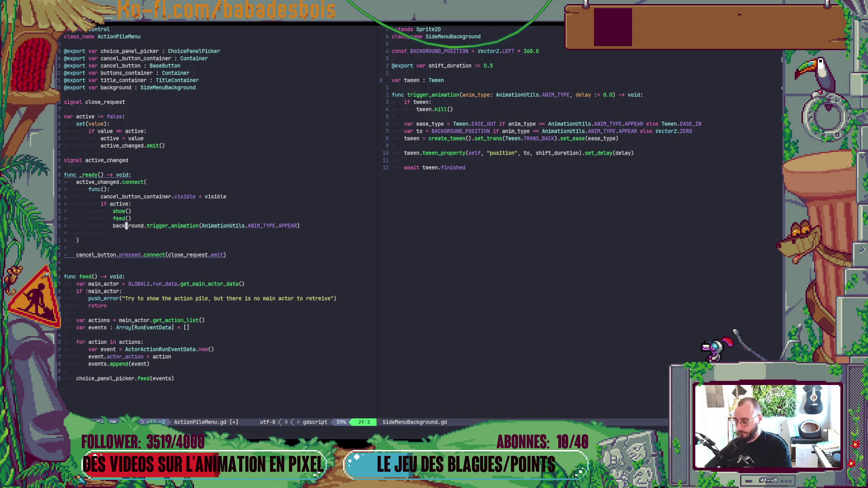
{"action": "type", "text": "lse:"}
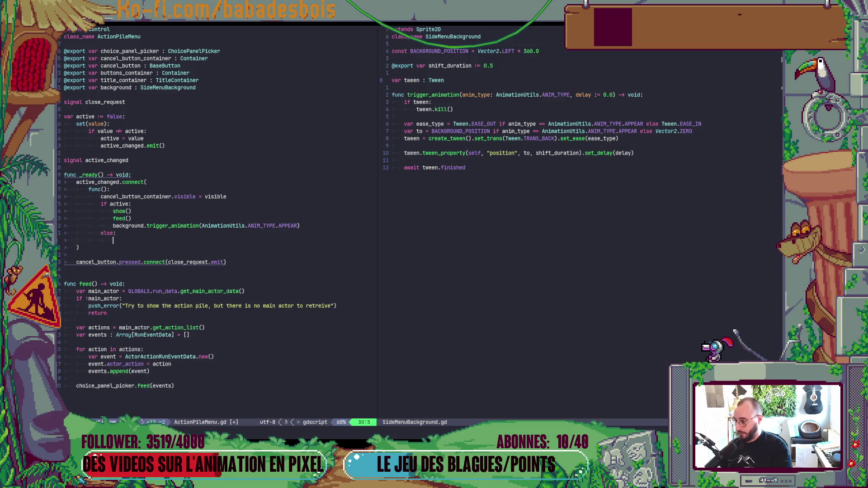
{"action": "key", "text": "Escape"}
{"action": "key", "text": "k"}
{"action": "key", "text": "y"}
{"action": "key", "text": "y"}
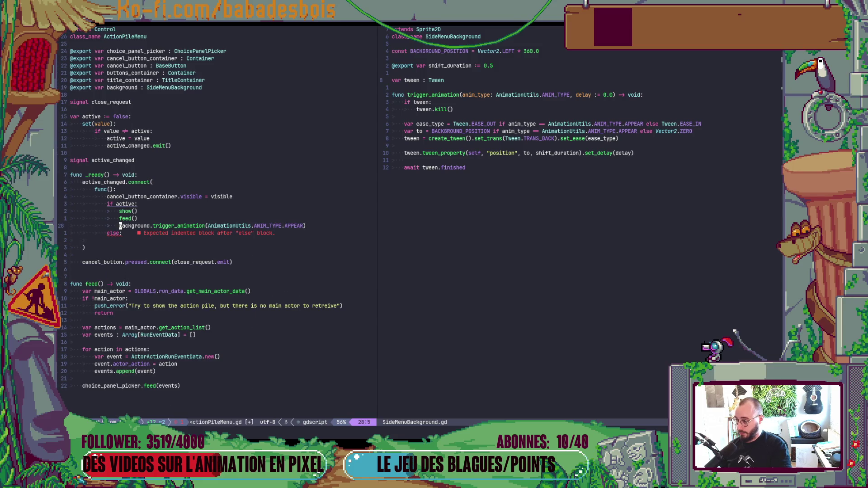
{"action": "key", "text": "j"}
{"action": "key", "text": "p"}
{"action": "key", "text": "dollar"}
{"action": "type", "text": "biDI"}
{"action": "key", "text": "Escape"}
{"action": "type", "text": ":w"}
{"action": "key", "text": "Return"}
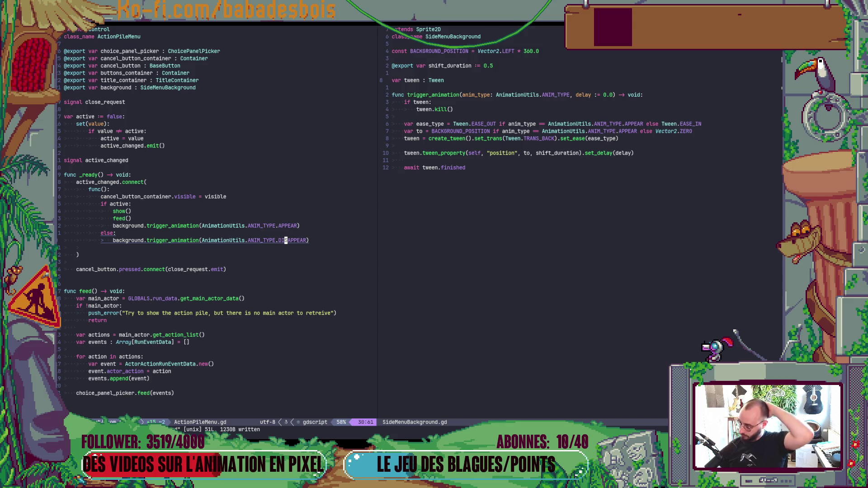
{"action": "key", "text": "asciicircum"}
{"action": "type", "text": "iawait"}
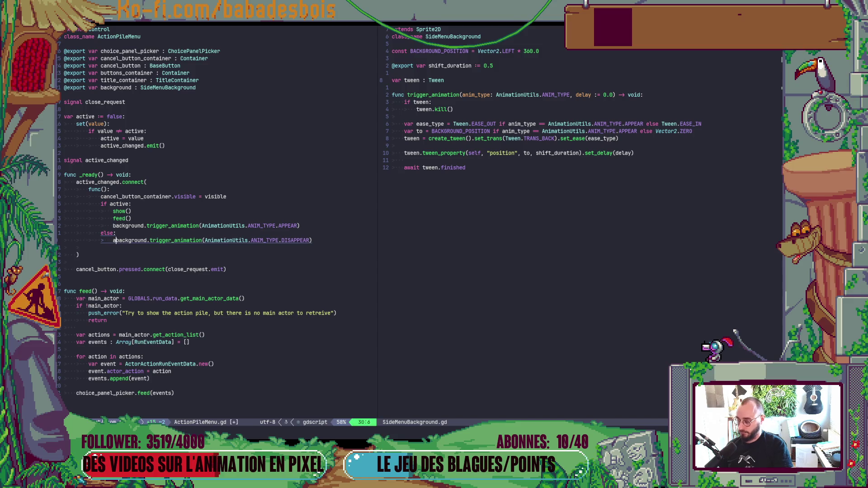
{"action": "key", "text": "Escape"}
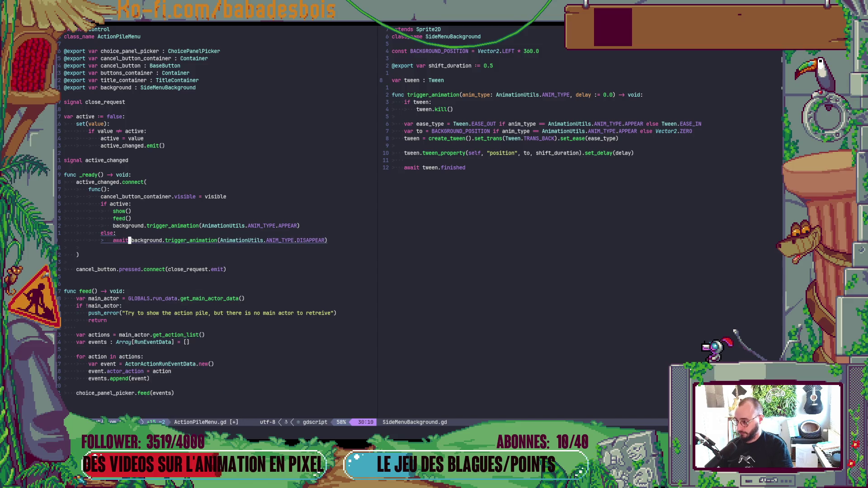
{"action": "type", "text": "o"}
{"action": "type", "text": "hj"}
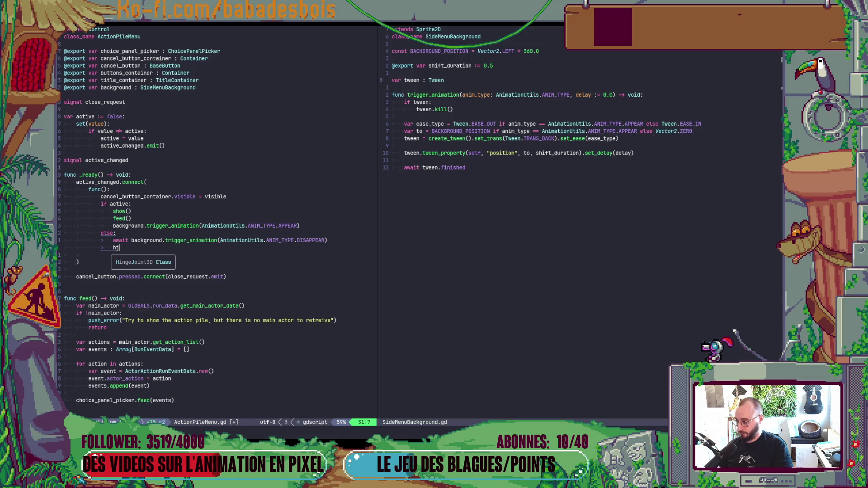
{"action": "key", "text": "BackSpace"}
{"action": "type", "text": "ide"}
{"action": "key", "text": "Return"}
{"action": "key", "text": "ctrl+s"}
{"action": "key", "text": "Escape"}
{"action": "key", "text": "k"}
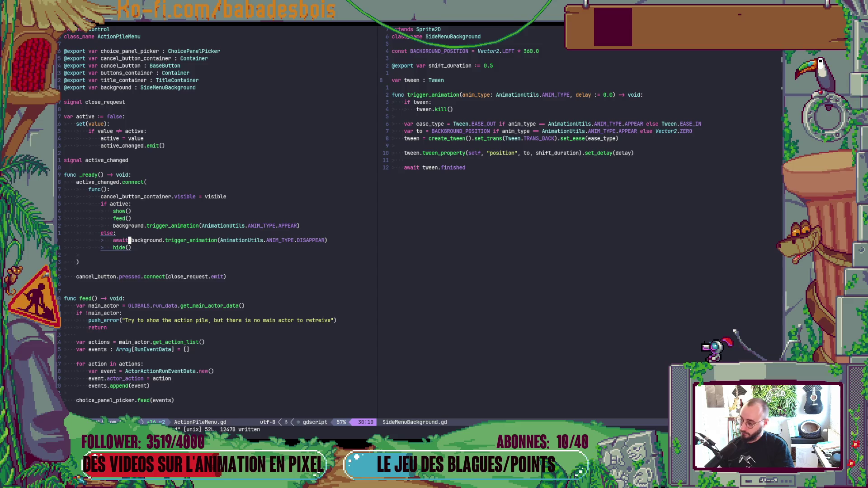
{"action": "key", "text": "d"}
{"action": "key", "text": "d"}
{"action": "key", "text": "k"}
{"action": "key", "text": "b"}
{"action": "key", "text": "d"}
{"action": "key", "text": "w"}
{"action": "key", "text": "ctrl+s"}
{"action": "key", "text": "k"}
{"action": "key", "text": "k"}
{"action": "key", "text": "k"}
{"action": "key", "text": "alt+Tab"}
{"action": "key", "text": "alt+Tab"}
{"action": "key", "text": "alt+Tab"}
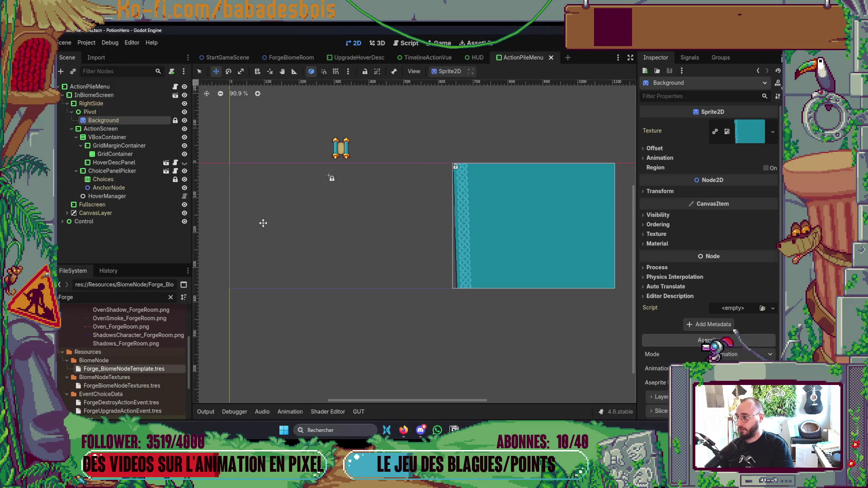
- Confirm the ActionPileMenu root's Mouse Filter is Ignore, save the scene, and inspect Background and Pivot
{"action": "left_click", "coordinate": [108, 86]}
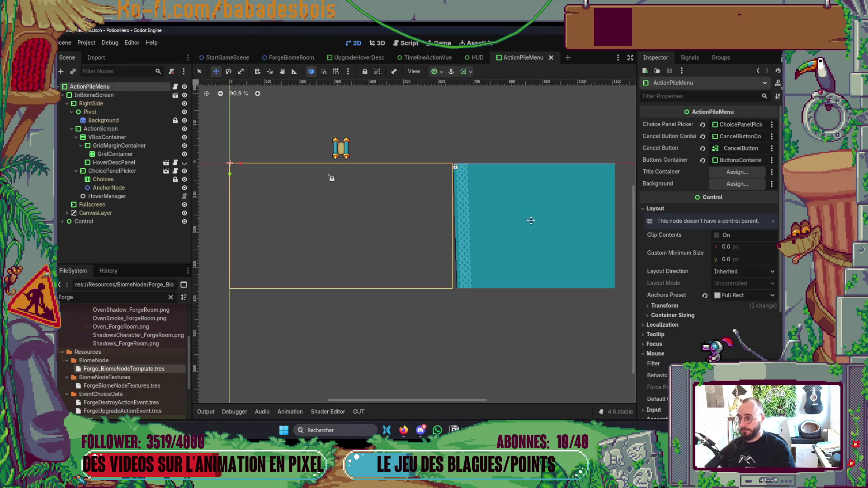
{"action": "scroll", "coordinate": [720, 204], "scroll_direction": "down", "scroll_amount": 3}
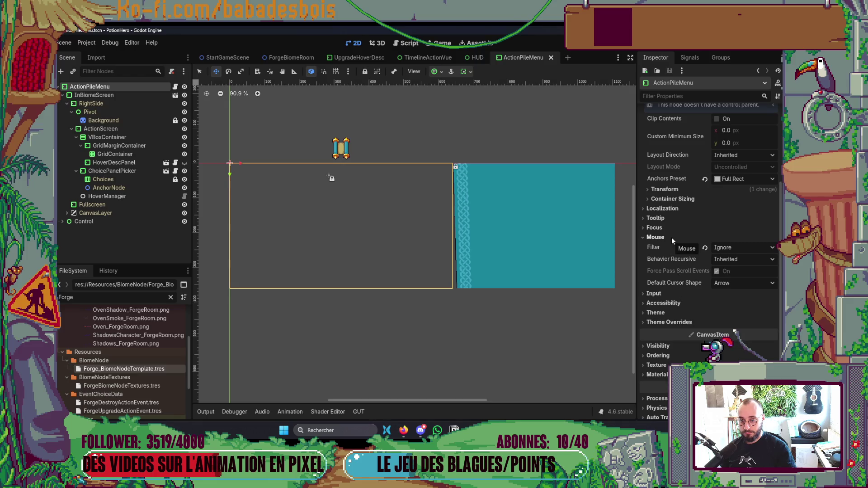
{"action": "key", "text": "ctrl+s"}
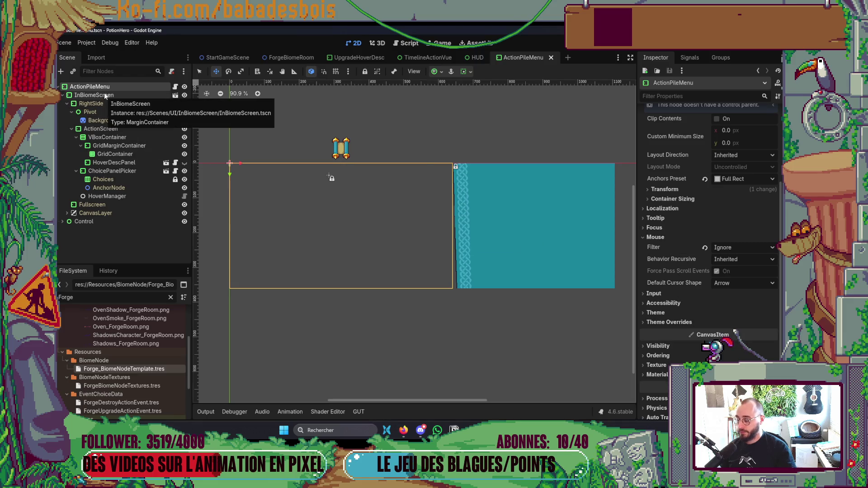
{"action": "left_click", "coordinate": [104, 120]}
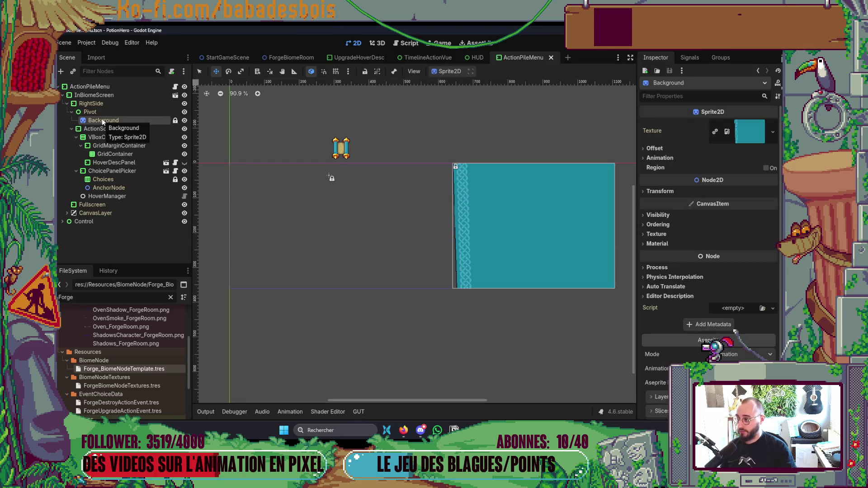
{"action": "key", "text": "Up"}
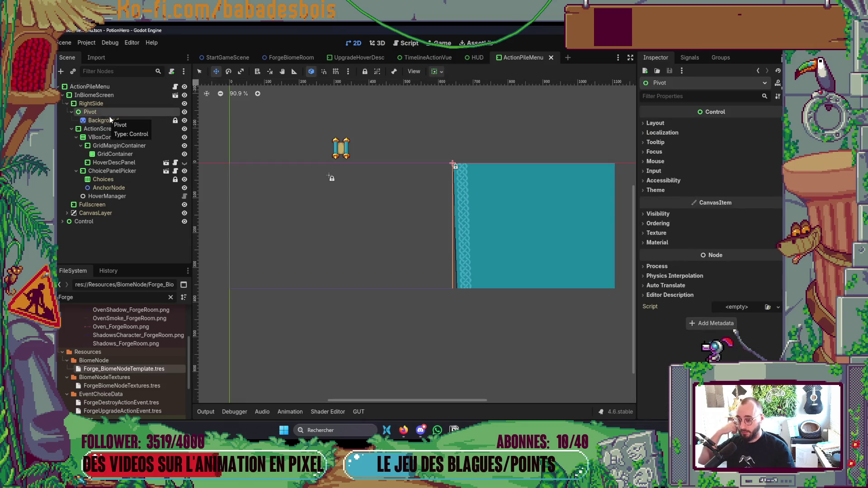
{"action": "key", "text": "alt+Tab"}
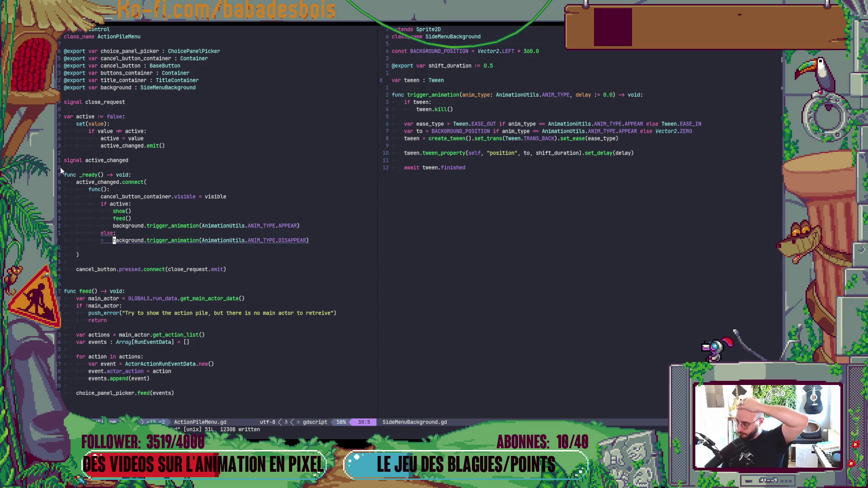
- Pick the Réveil de l'ours adventure and advance past the tutorial bubble to the biome map
{"action": "key", "text": "alt+Tab"}
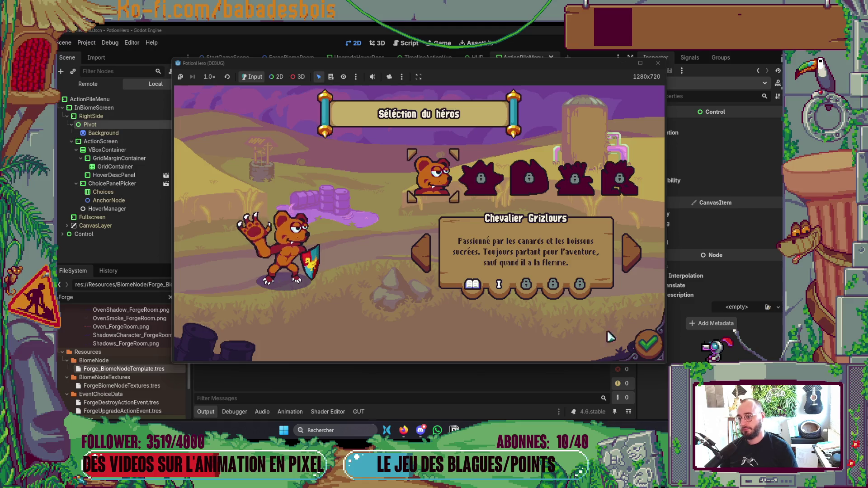
{"action": "left_click", "coordinate": [631, 253]}
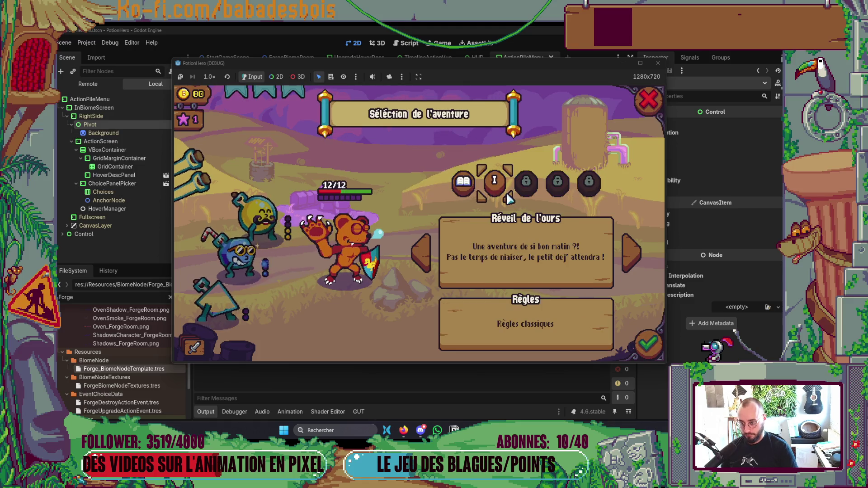
{"action": "left_click", "coordinate": [650, 342]}
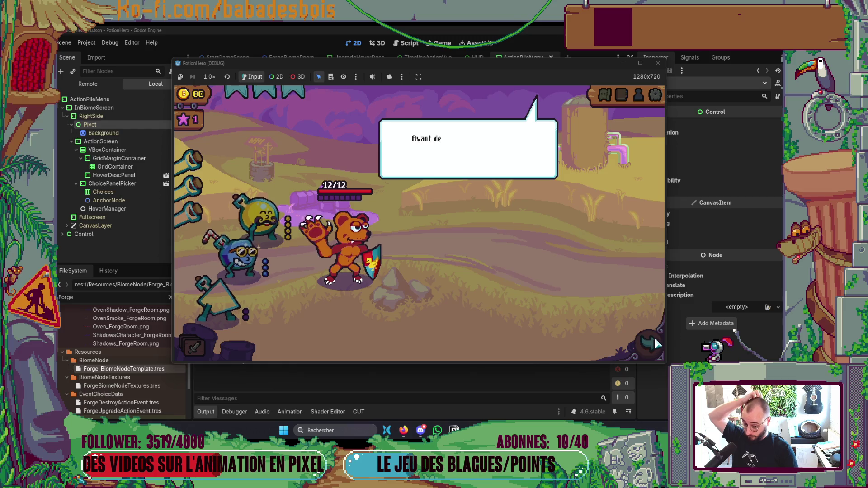
{"action": "left_click", "coordinate": [605, 316]}
{"action": "left_click", "coordinate": [641, 357]}
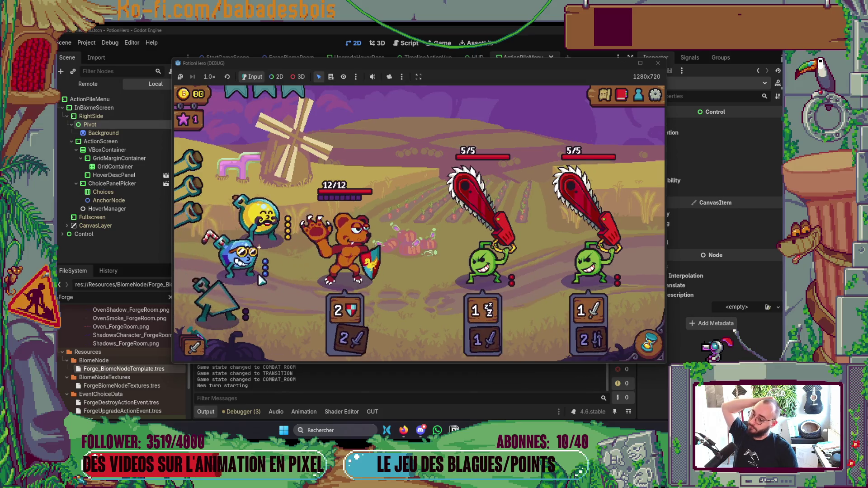
- End two combat turns so the bear attacks, then stop the game with F8
{"action": "left_click", "coordinate": [636, 341]}
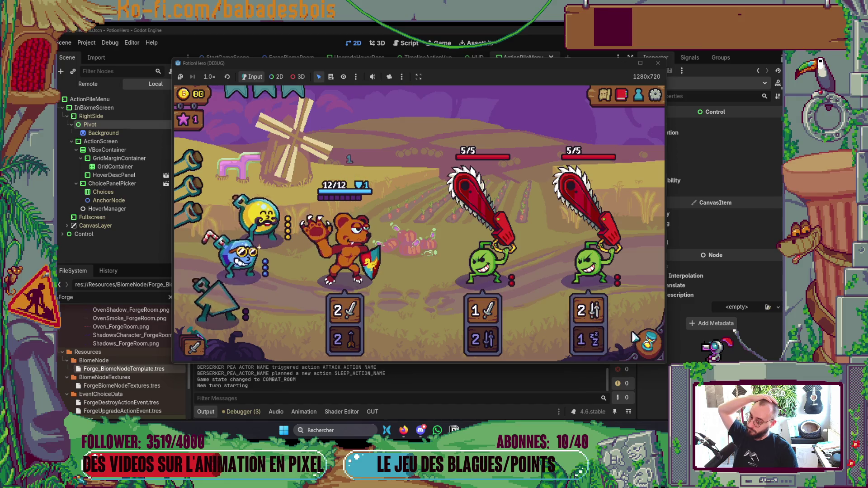
{"action": "left_click", "coordinate": [647, 341]}
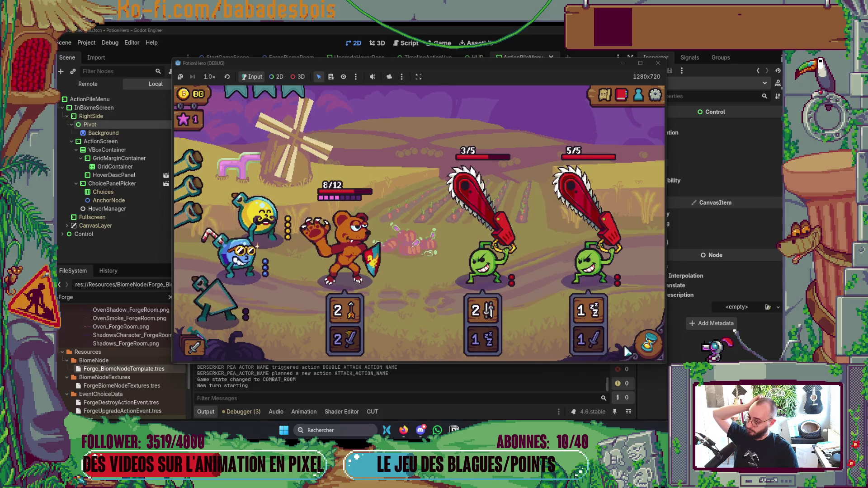
{"action": "mouse_move", "coordinate": [248, 256]}
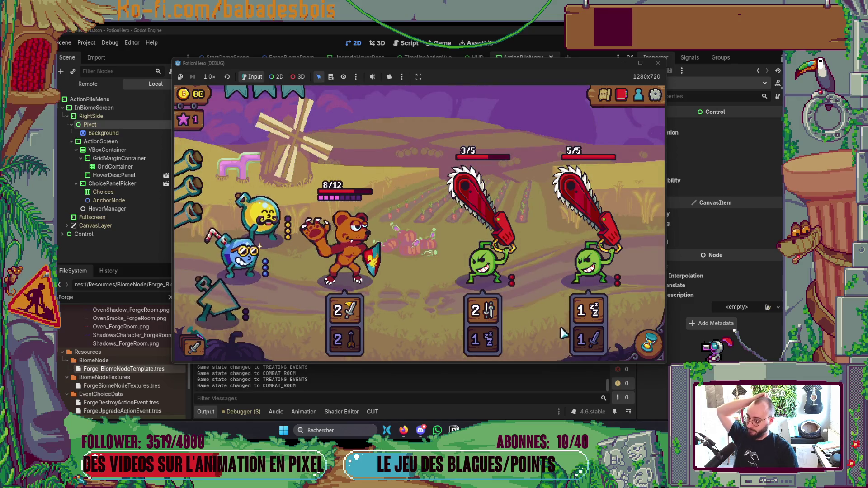
{"action": "key", "text": "F8"}
{"action": "key", "text": "alt+Tab"}
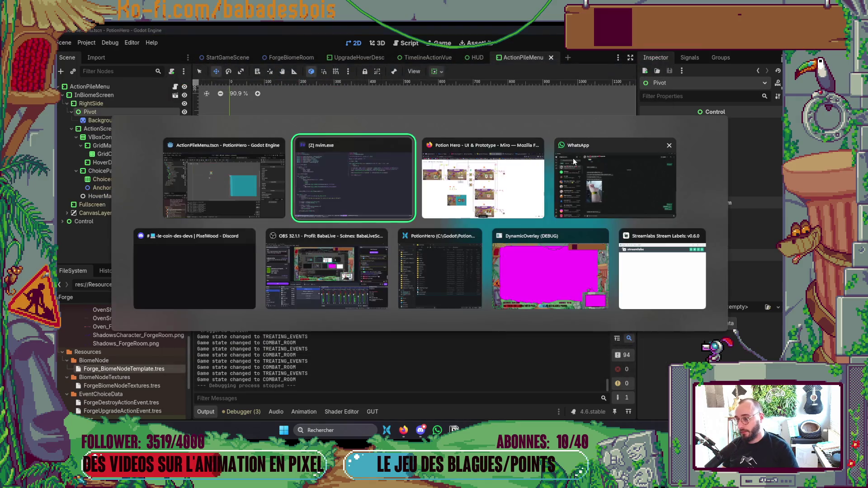
- Run 'git stash pop' in Neovim's terminal to restore the uncommitted edits, then return to Godot
{"action": "key", "text": "ctrl+grave"}
{"action": "type", "text": "git stash pop"}
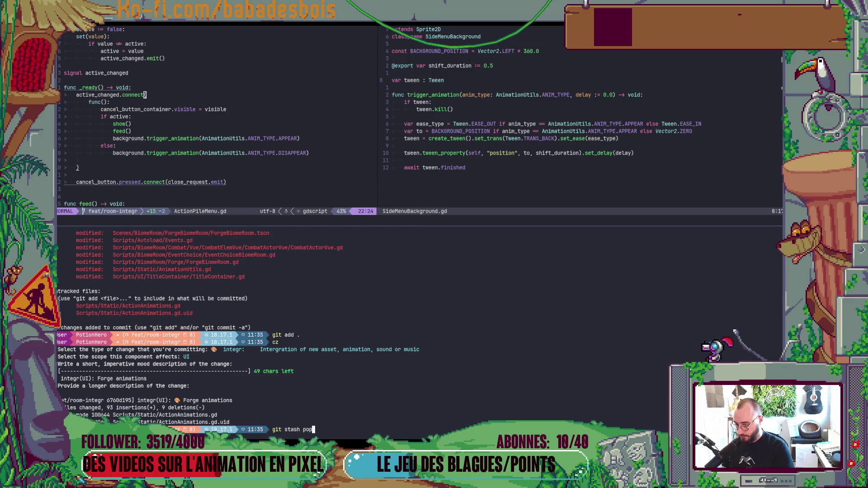
{"action": "key", "text": "Return"}
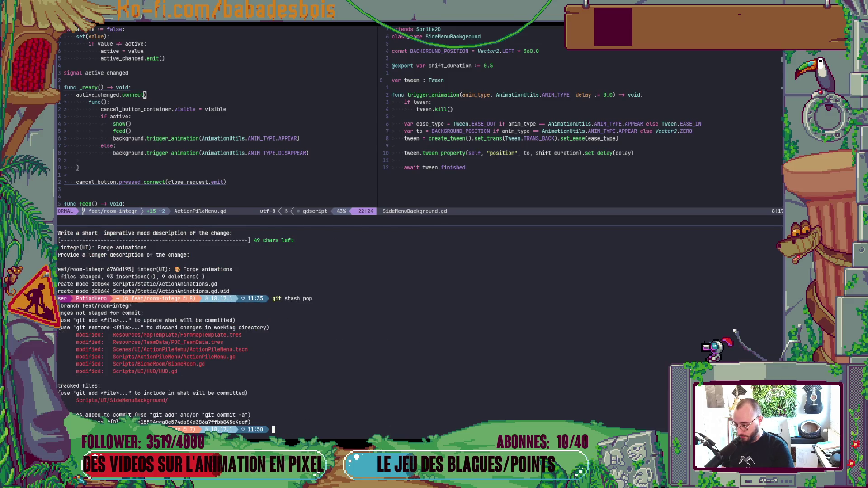
{"action": "key", "text": "alt+Tab"}
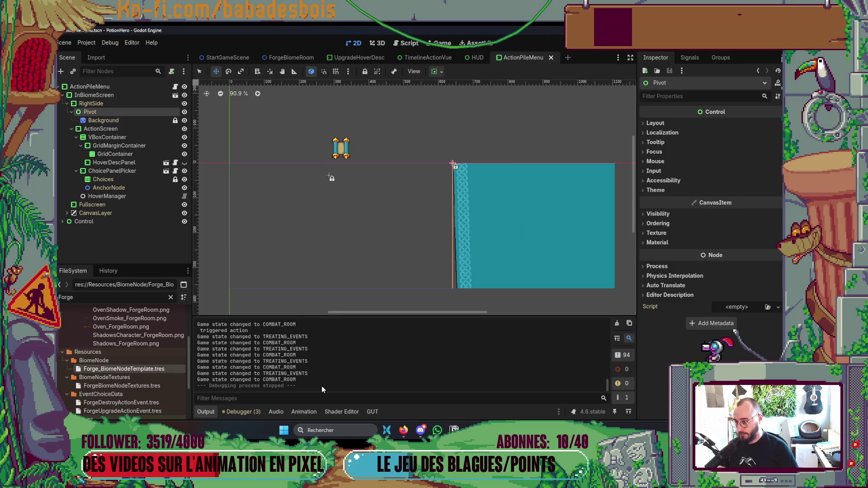
- Relaunch the game, confirm the hero and open the action pile, triggering the Nil trigger_animation error
{"action": "key", "text": "F5"}
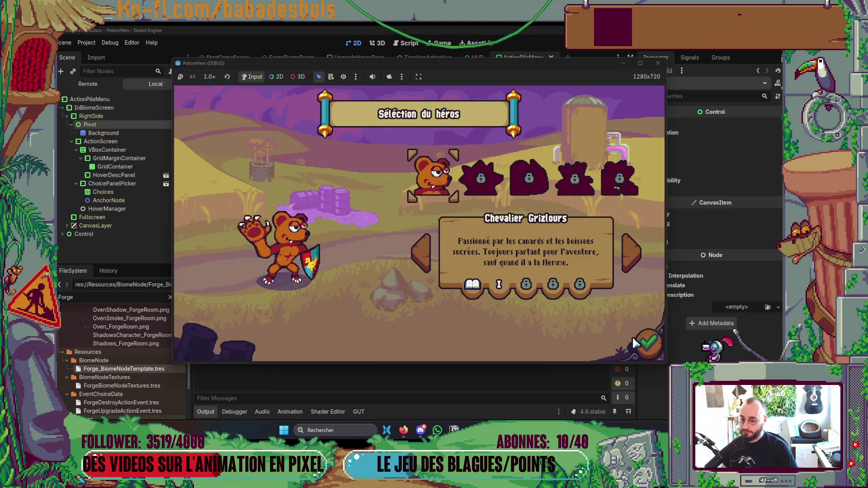
{"action": "left_click", "coordinate": [647, 344]}
{"action": "left_click", "coordinate": [194, 343]}
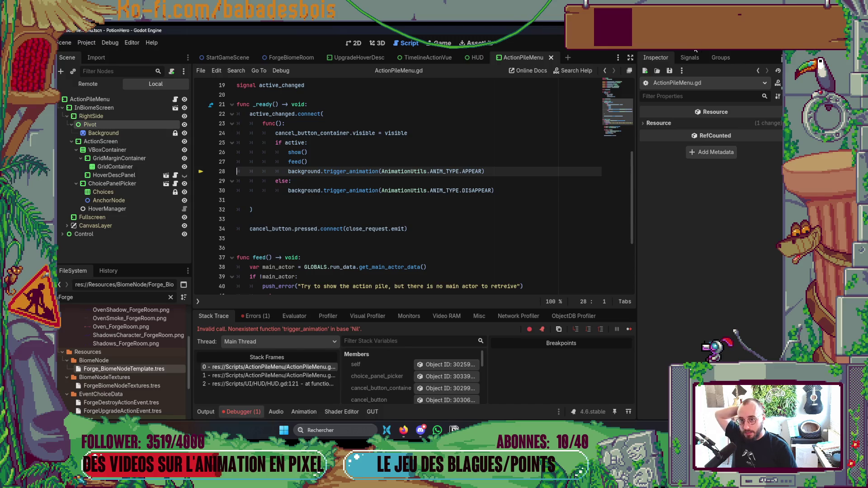
- Check the ActionPileMenu root's Background reference, then cancel the node assignment
{"action": "left_click", "coordinate": [119, 87]}
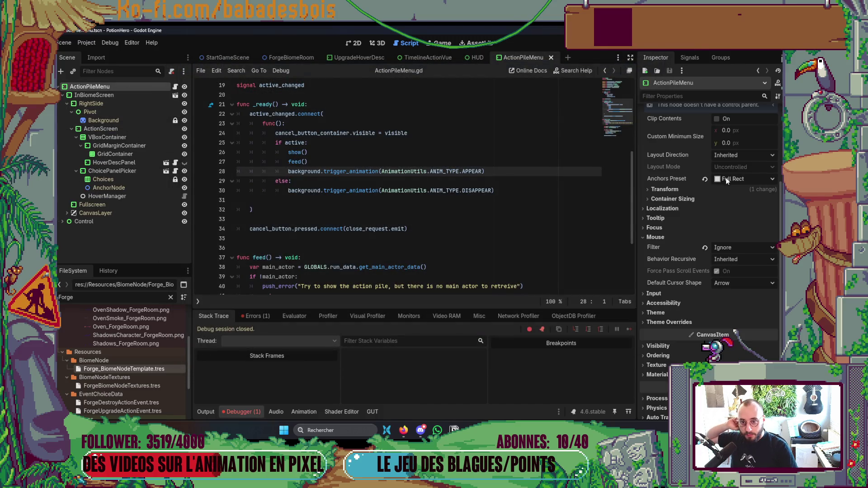
{"action": "scroll", "coordinate": [725, 267], "scroll_direction": "up", "scroll_amount": 3}
{"action": "left_click", "coordinate": [737, 184]}
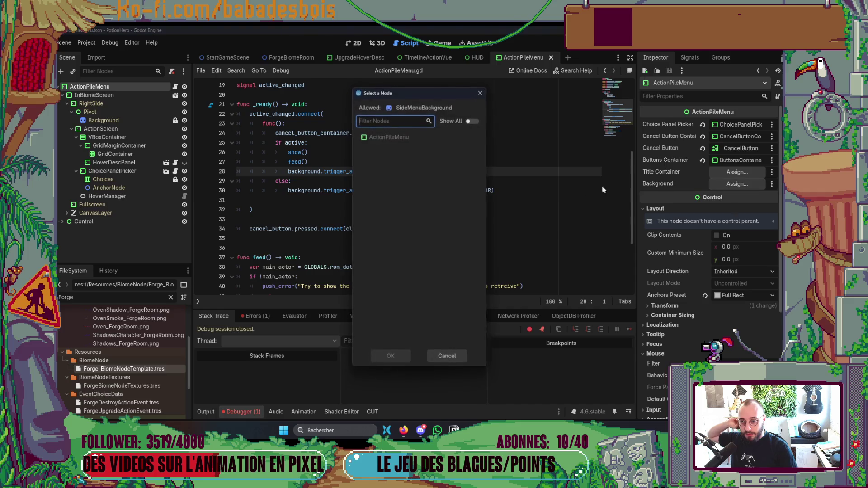
{"action": "key", "text": "Escape"}
- Attach SideMenuBackground.gd to the Background node, then quick-search scenes for 'BiomeMe'
{"action": "left_click", "coordinate": [107, 121]}
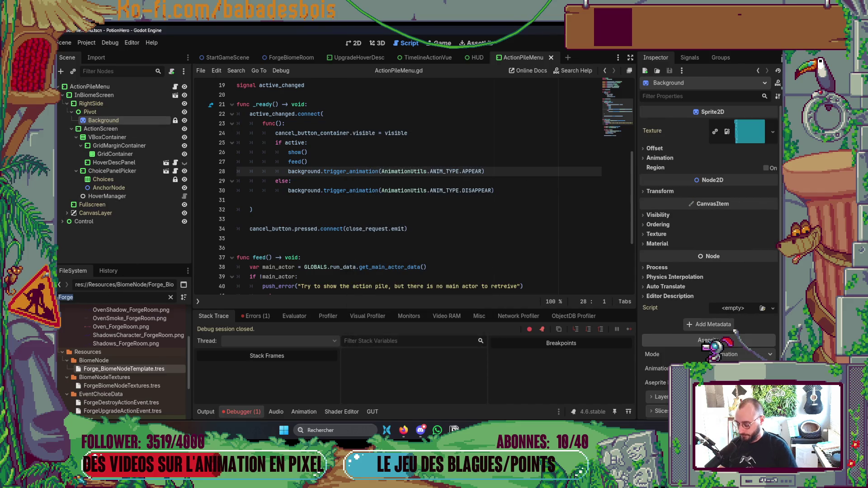
{"action": "type", "text": "Righ"}
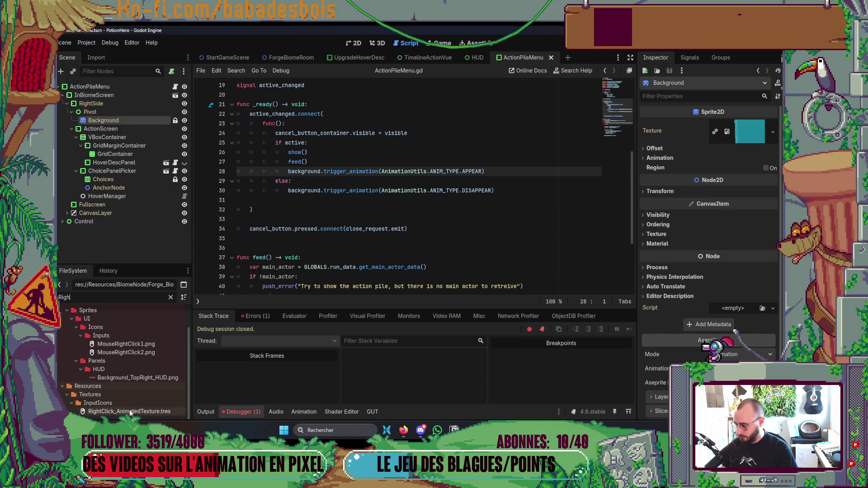
{"action": "key", "text": "alt+Tab"}
{"action": "key", "text": "Tab"}
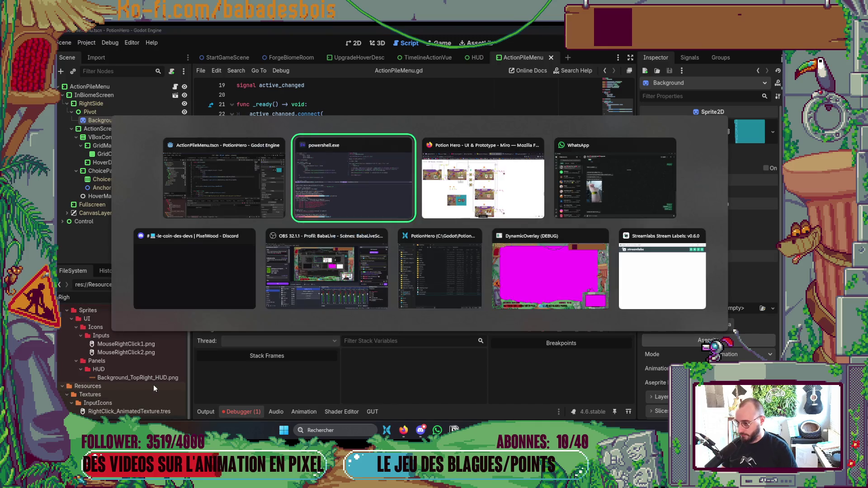
{"action": "key", "text": "alt+Tab"}
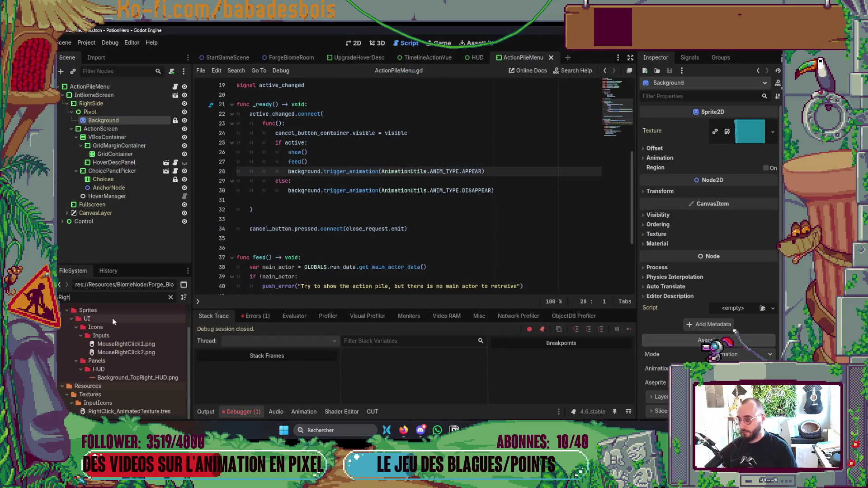
{"action": "type", "text": "Side"}
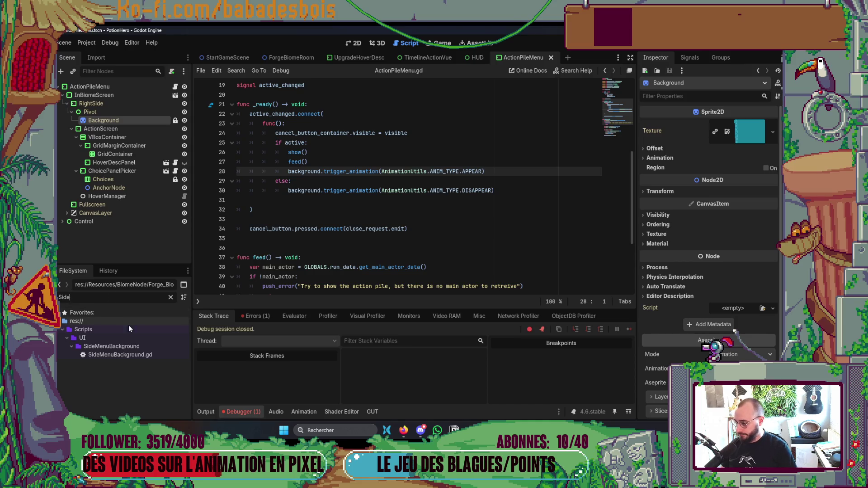
{"action": "mouse_move", "coordinate": [118, 355]}
{"action": "left_mouse_down"}
{"action": "mouse_move", "coordinate": [153, 145]}
{"action": "mouse_move", "coordinate": [139, 121]}
{"action": "left_mouse_up"}
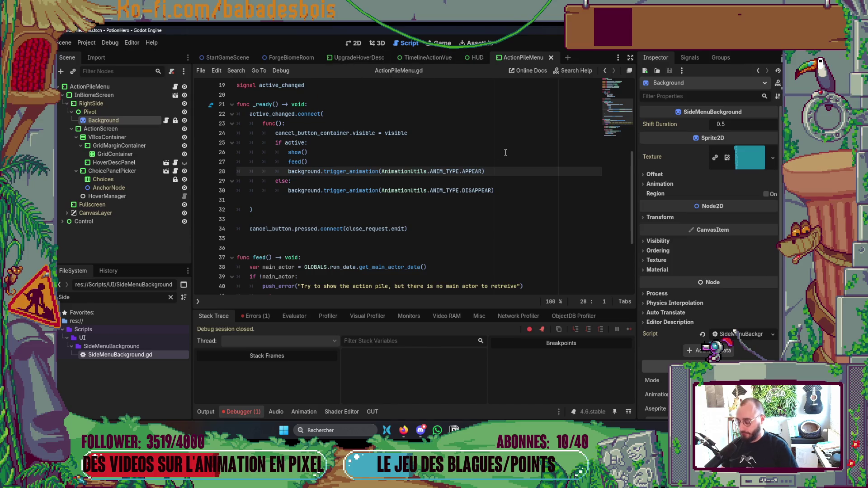
{"action": "key", "text": "ctrl+shift+o"}
{"action": "type", "text": "BiomeMe"}
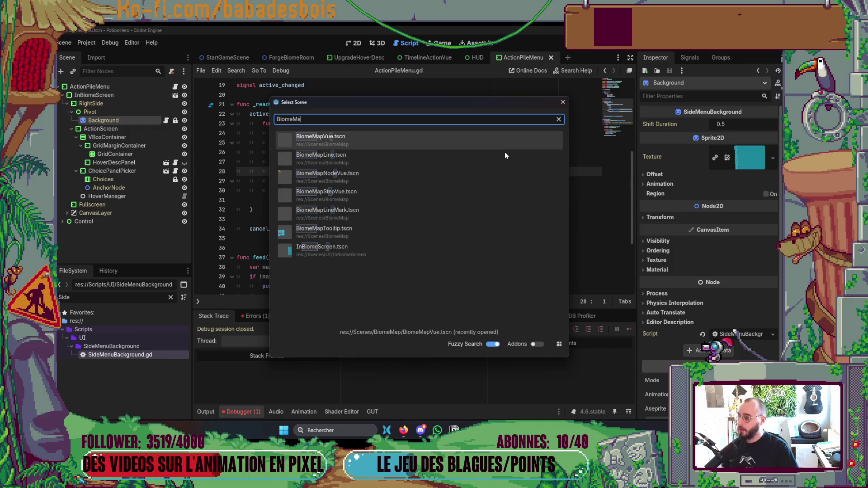
- Open the BiomeRoom scene and save it
{"action": "key", "text": "BackSpace"}
{"action": "key", "text": "BackSpace"}
{"action": "type", "text": "Roo"}
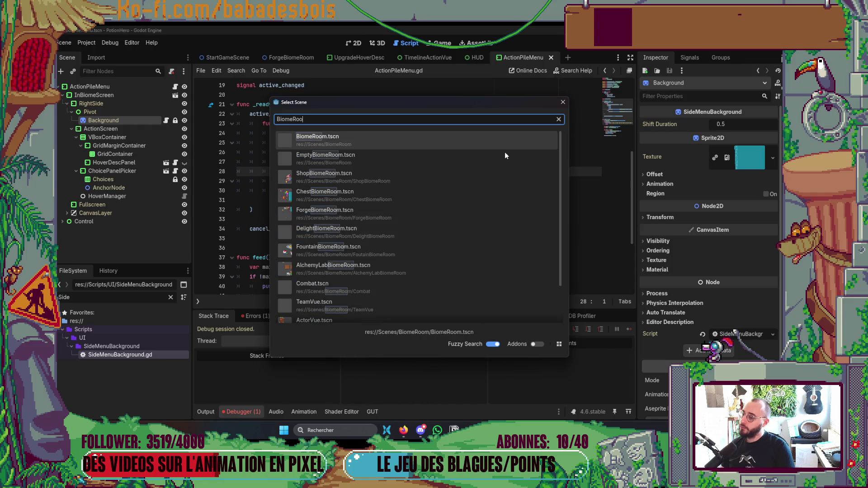
{"action": "key", "text": "Return"}
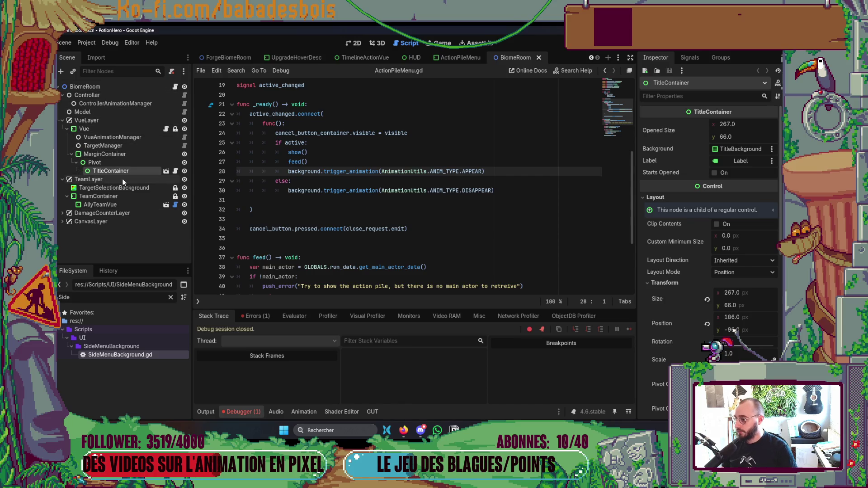
{"action": "key", "text": "ctrl+s"}
{"action": "key", "text": "alt+Tab"}
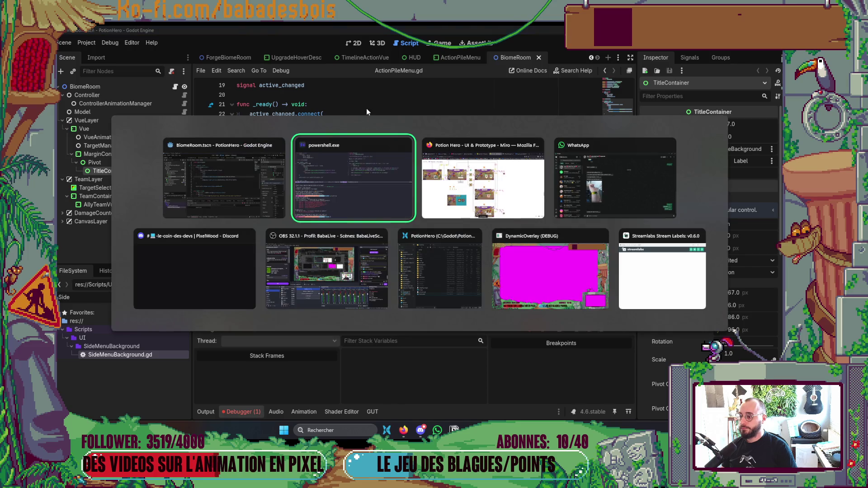
{"action": "key", "text": "alt+Tab"}
- Open ForgeBiomeRoom and review the node references on its root in the Inspector
{"action": "key", "text": "ctrl+shift+o"}
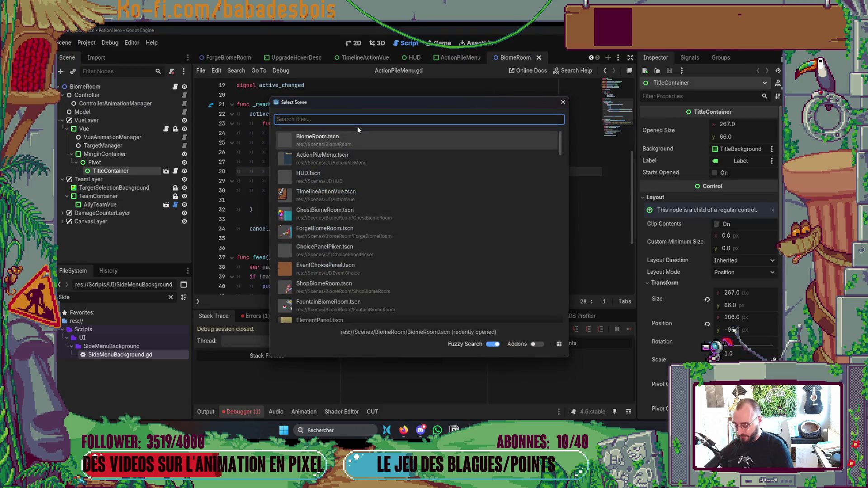
{"action": "type", "text": "Forge"}
{"action": "key", "text": "Return"}
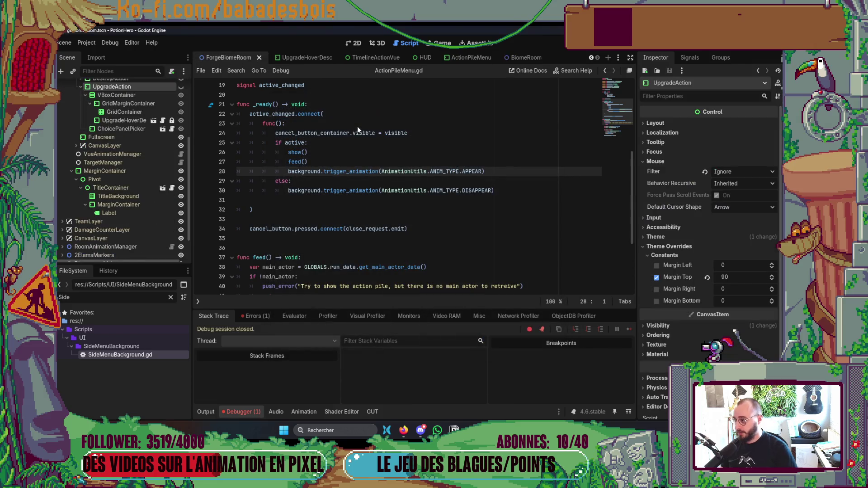
{"action": "left_click", "coordinate": [131, 89]}
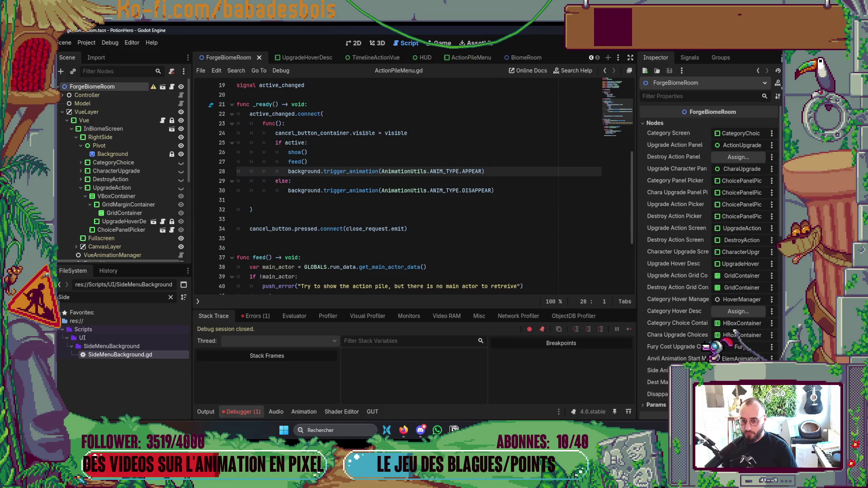
{"action": "scroll", "coordinate": [734, 332], "scroll_direction": "down", "scroll_amount": 5}
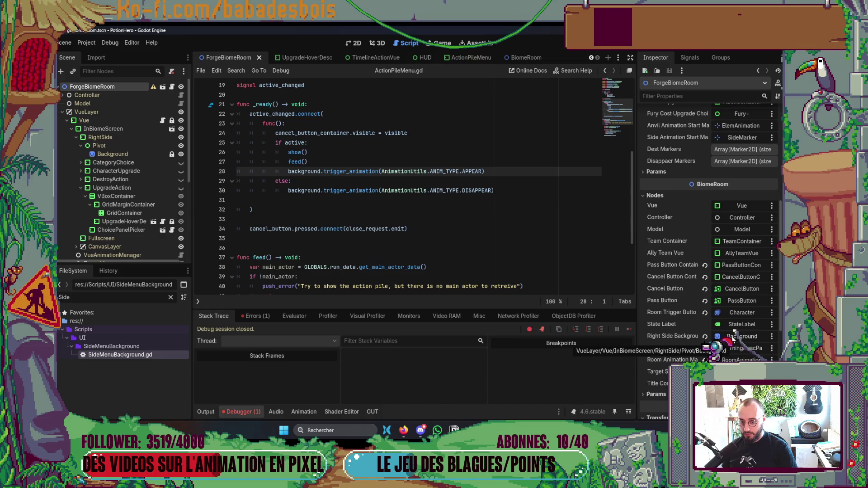
- In Neovim, focus SideMenuBackground.gd and close the terminal to enlarge the editor splits
{"action": "key", "text": "alt+Tab"}
{"action": "left_click", "coordinate": [458, 156]}
{"action": "key", "text": "ctrl+backslash"}
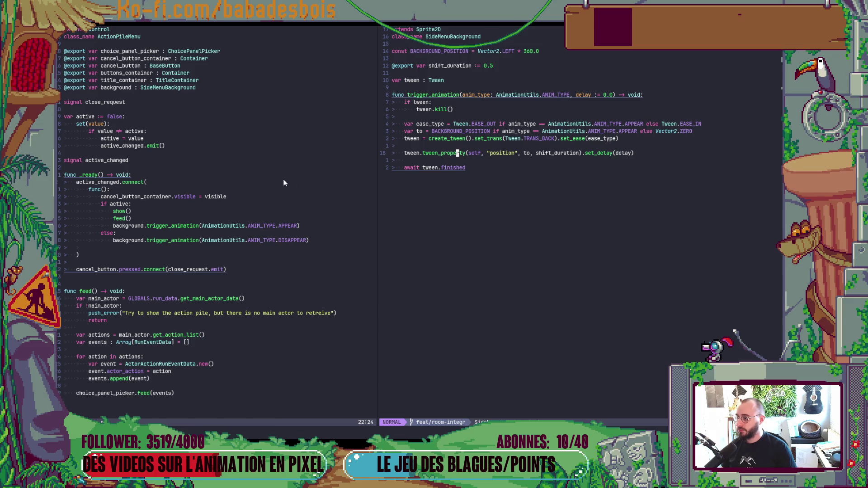
- Delete the blank line after the background DISAPPEAR call in ActionPileMenu.gd's _ready
{"action": "key", "text": "ctrl+h"}
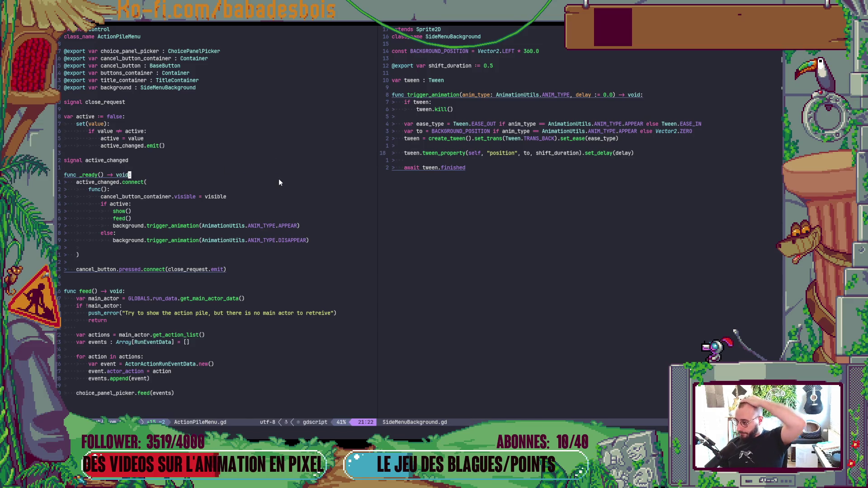
{"action": "left_click", "coordinate": [114, 242]}
{"action": "left_click", "coordinate": [104, 249]}
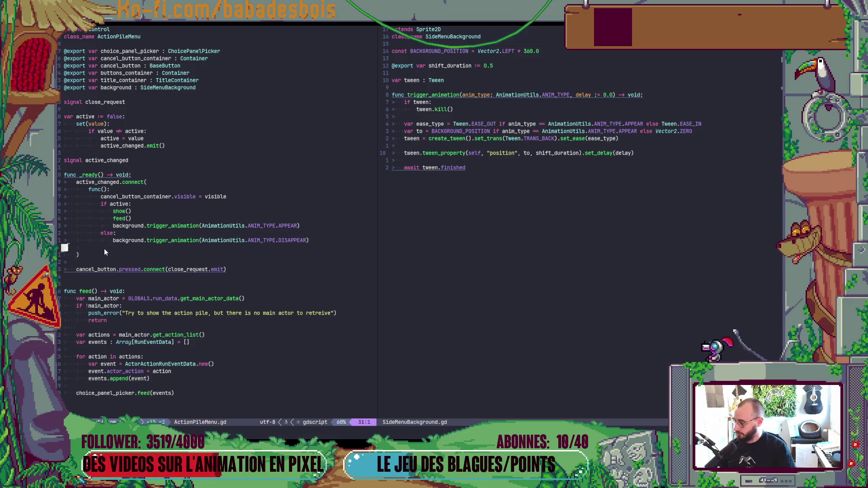
{"action": "key", "text": "d"}
{"action": "key", "text": "d"}
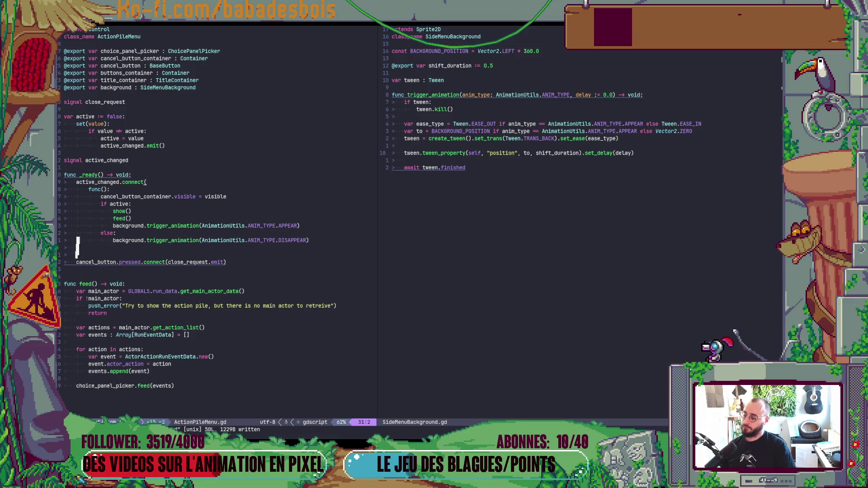
{"action": "key", "text": "alt+Tab"}
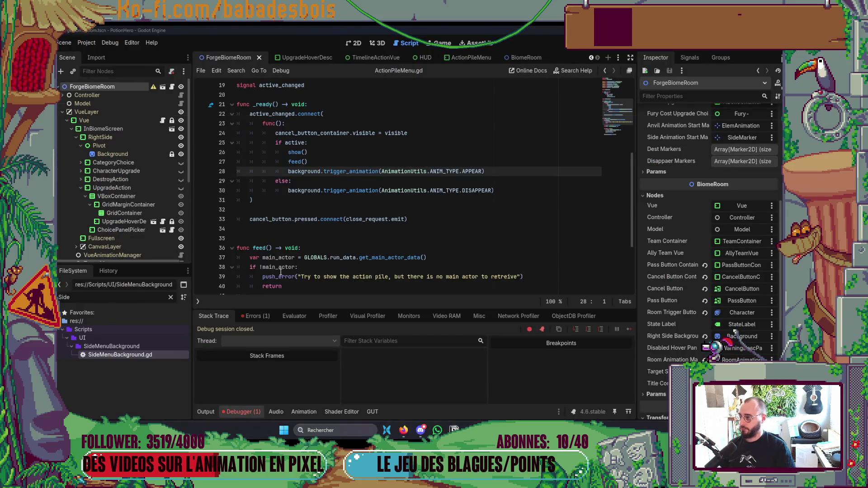
- Assign the Background and TitleContainer nodes to the ActionPileMenu root's properties, then run the game
{"action": "key", "text": "alt+Tab"}
{"action": "key", "text": "alt+Tab"}
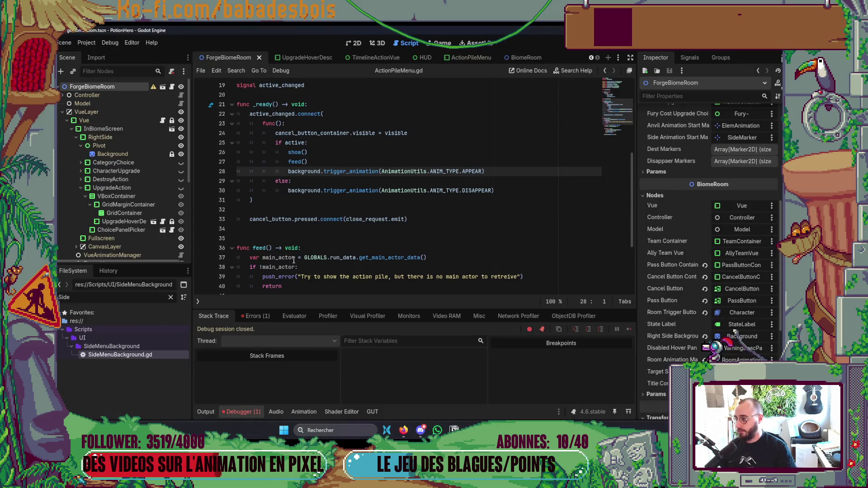
{"action": "left_click", "coordinate": [486, 54]}
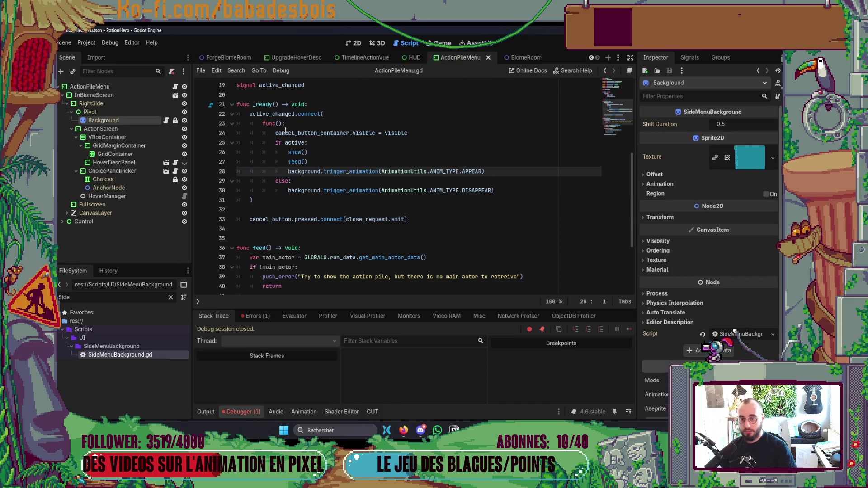
{"action": "left_click", "coordinate": [113, 88]}
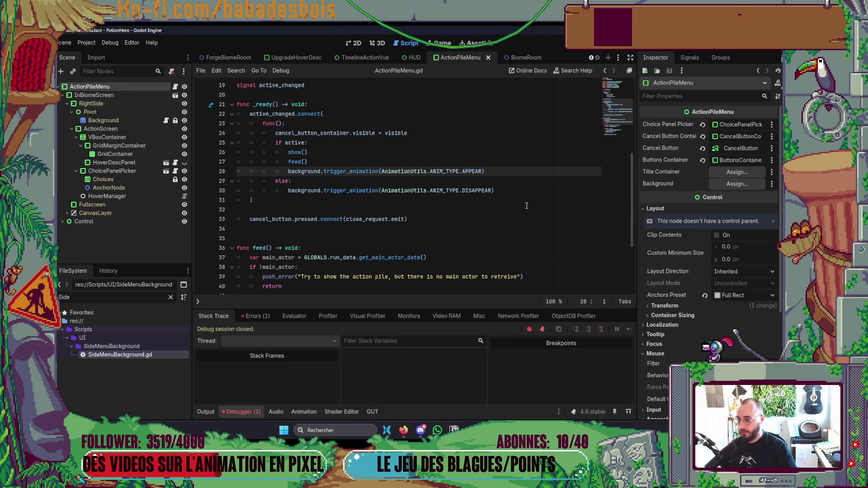
{"action": "left_click", "coordinate": [738, 186]}
{"action": "double_click", "coordinate": [427, 172]}
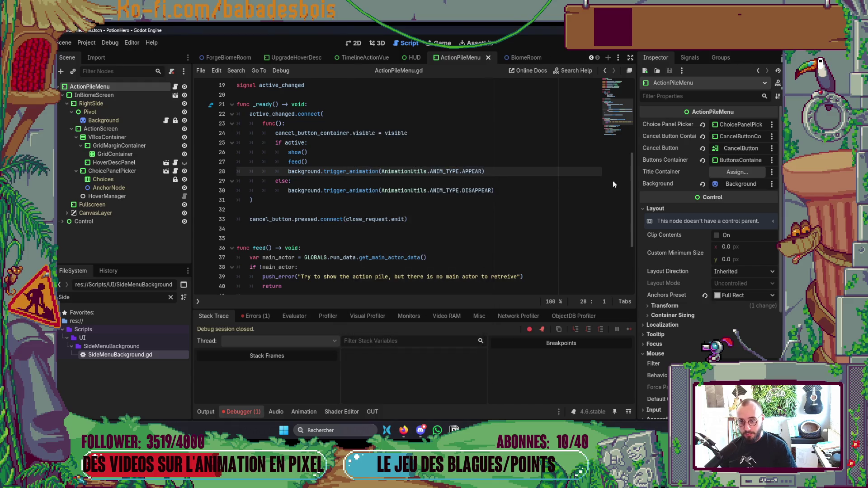
{"action": "left_click", "coordinate": [741, 174]}
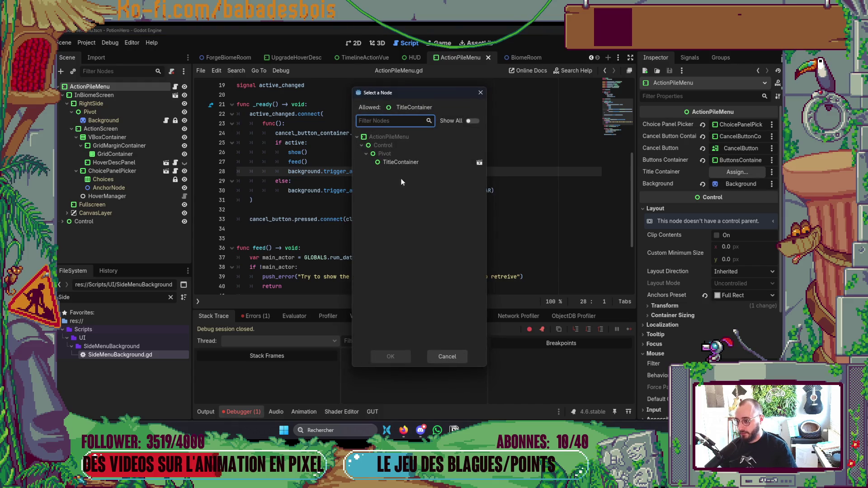
{"action": "double_click", "coordinate": [420, 163]}
{"action": "key", "text": "F5"}
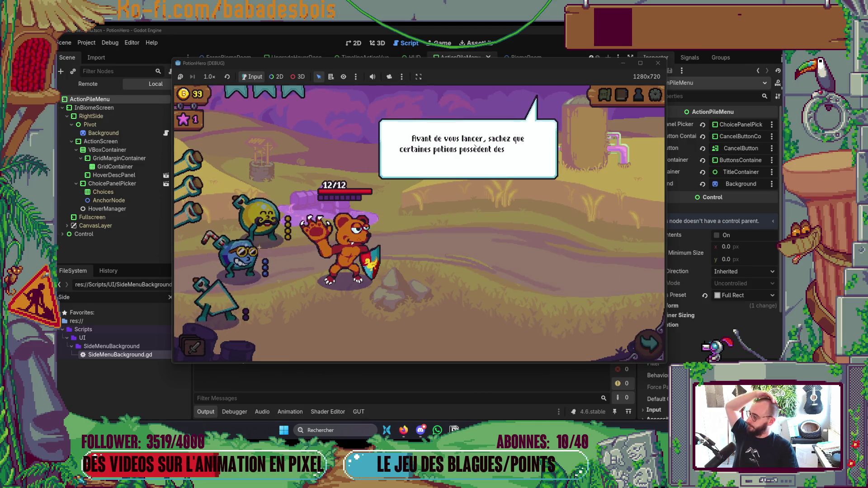
- Play through the tutorial and end the turn, hitting the Nil error at BiomeRoom.gd:270, then close the game
{"action": "left_click", "coordinate": [520, 272]}
{"action": "left_click", "coordinate": [520, 271]}
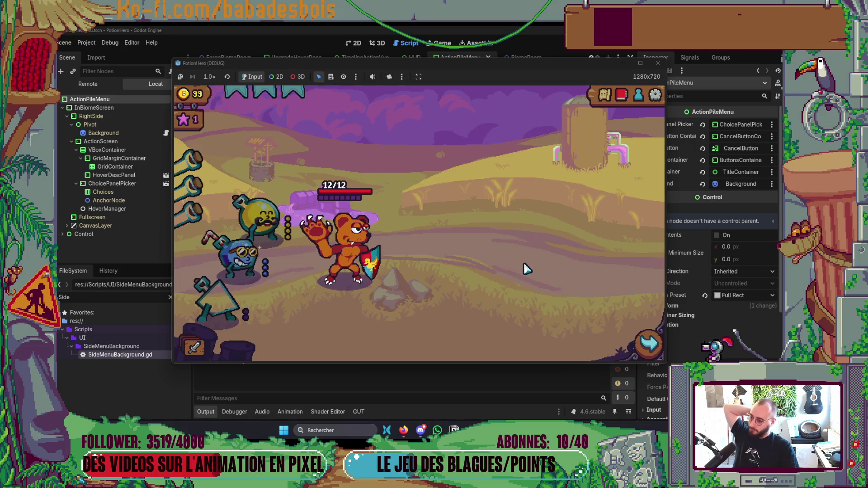
{"action": "left_click", "coordinate": [637, 345]}
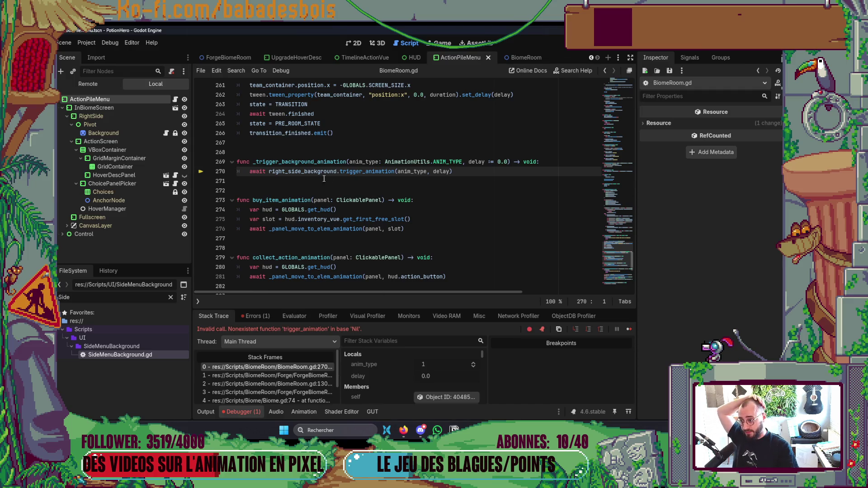
{"action": "scroll", "coordinate": [375, 247], "scroll_direction": "up", "scroll_amount": 2}
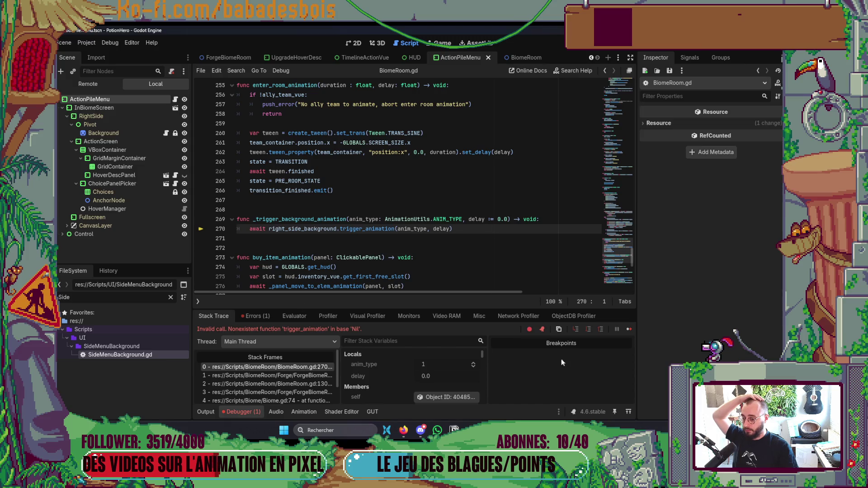
{"action": "key", "text": "alt+Tab"}
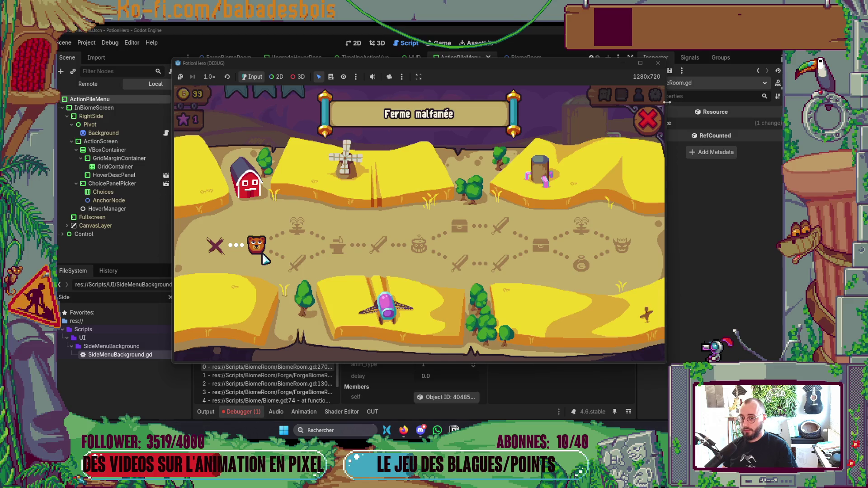
{"action": "left_click", "coordinate": [657, 63]}
{"action": "key", "text": "ctrl+s"}
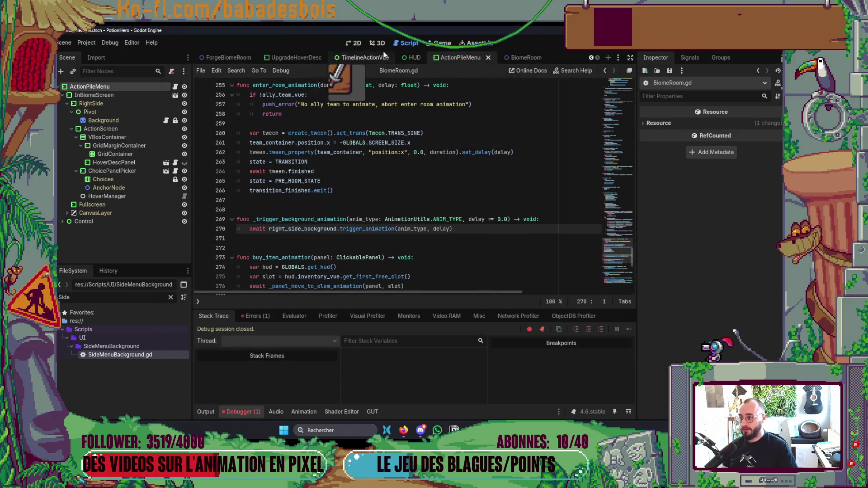
- Close the ActionPileMenu, HUD and BiomeRoom scenes and attach SideMenuBackground.gd to ForgeBiomeRoom's Background
{"action": "left_click", "coordinate": [355, 43]}
{"action": "left_click", "coordinate": [489, 58]}
{"action": "left_click", "coordinate": [492, 55]}
{"action": "left_click", "coordinate": [495, 56]}
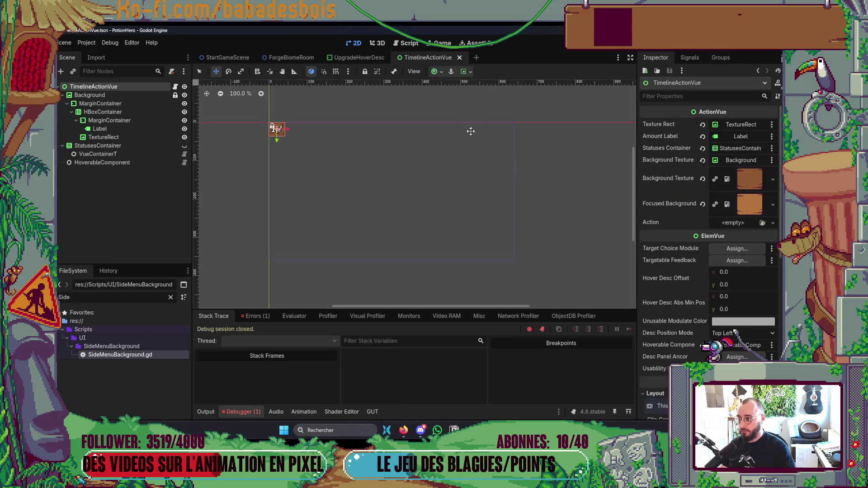
{"action": "left_click", "coordinate": [289, 59]}
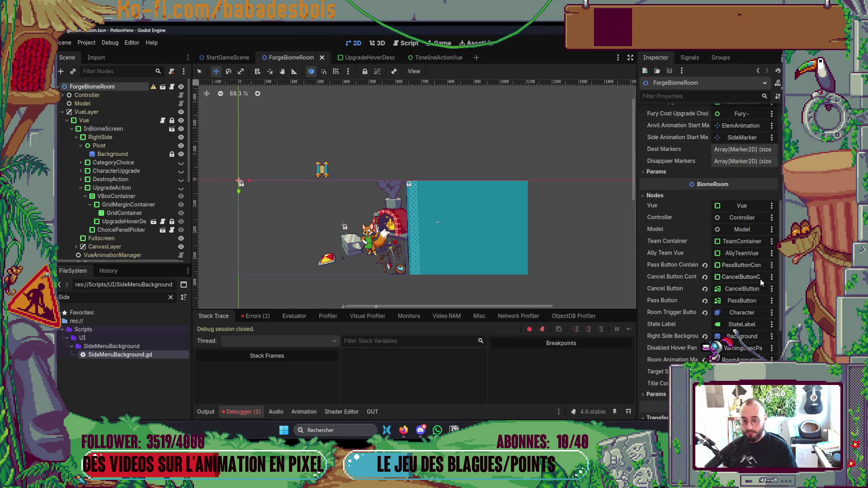
{"action": "left_click", "coordinate": [129, 155]}
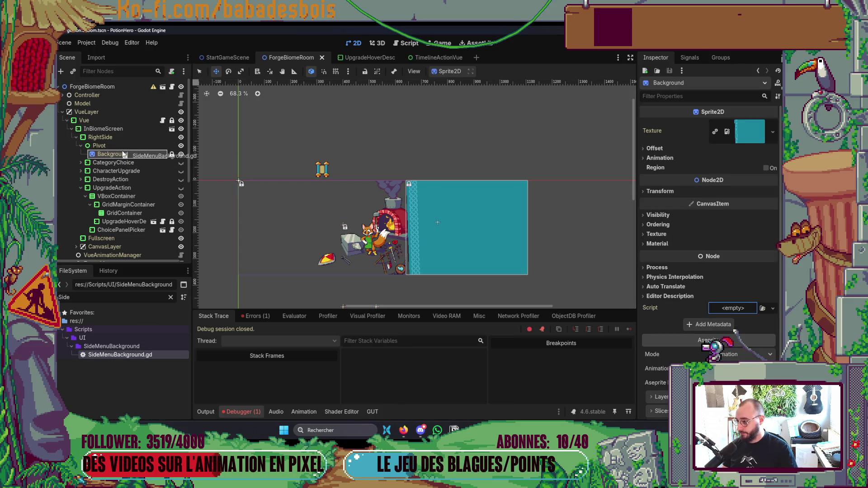
{"action": "left_click_drag", "start_coordinate": [123, 154], "coordinate": [123, 154]}
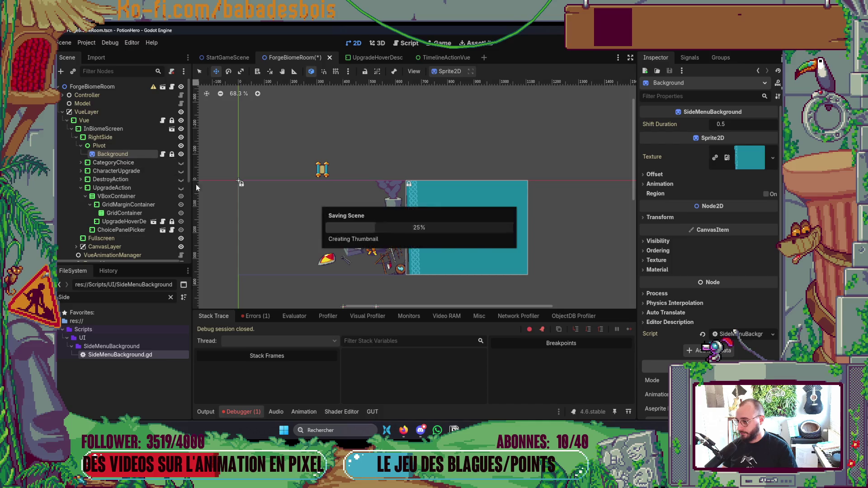
- Attach SideMenuBackground.gd to InBiomeScreen's Background sprite, then run ForgeBiomeRoom with F6
{"action": "left_click", "coordinate": [92, 86]}
{"action": "scroll", "coordinate": [736, 352], "scroll_direction": "down", "scroll_amount": 4}
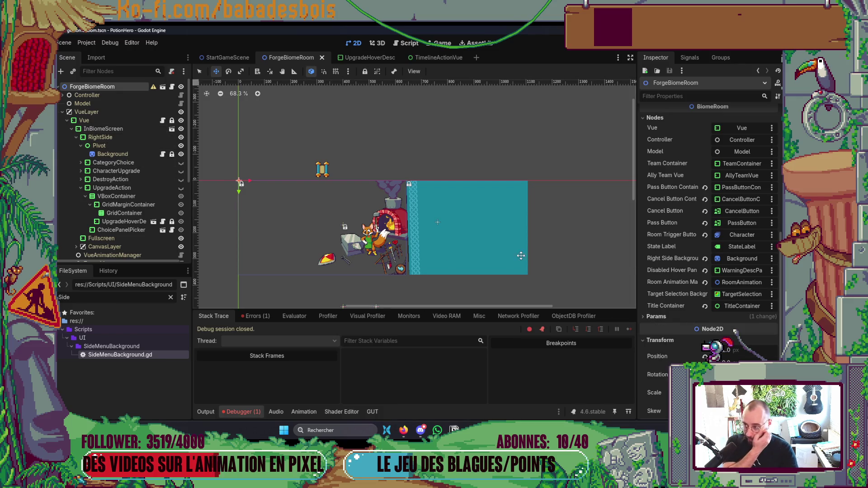
{"action": "left_click", "coordinate": [149, 137]}
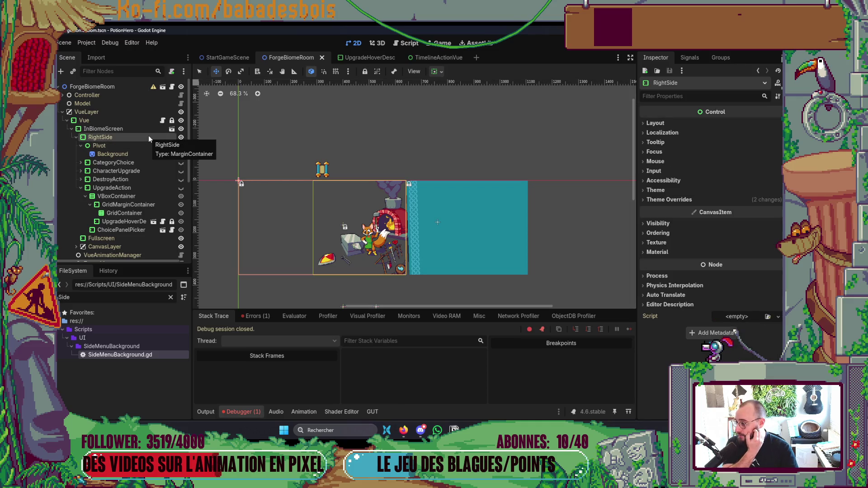
{"action": "left_click", "coordinate": [171, 129]}
{"action": "left_click", "coordinate": [129, 114]}
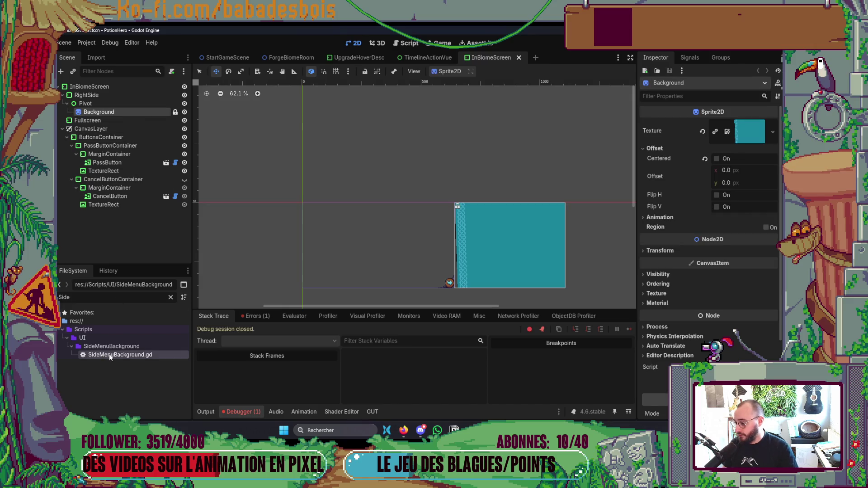
{"action": "left_click_drag", "start_coordinate": [126, 167], "coordinate": [134, 112]}
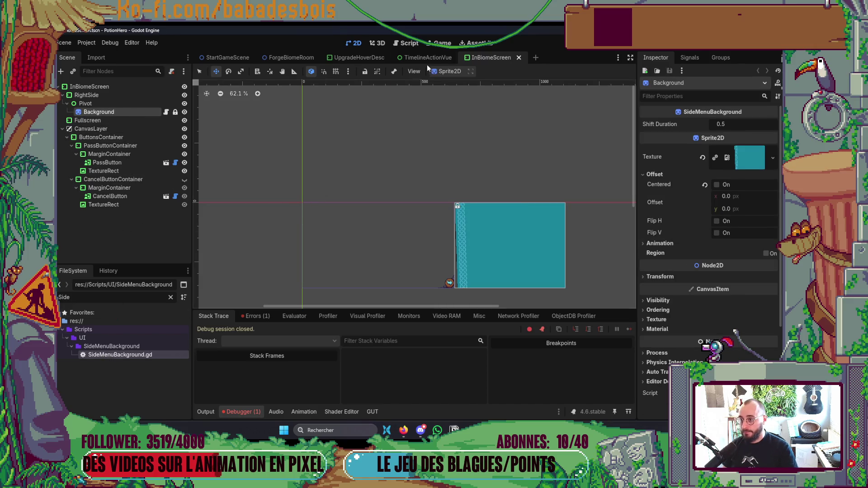
{"action": "left_click", "coordinate": [291, 58]}
{"action": "key", "text": "F6"}
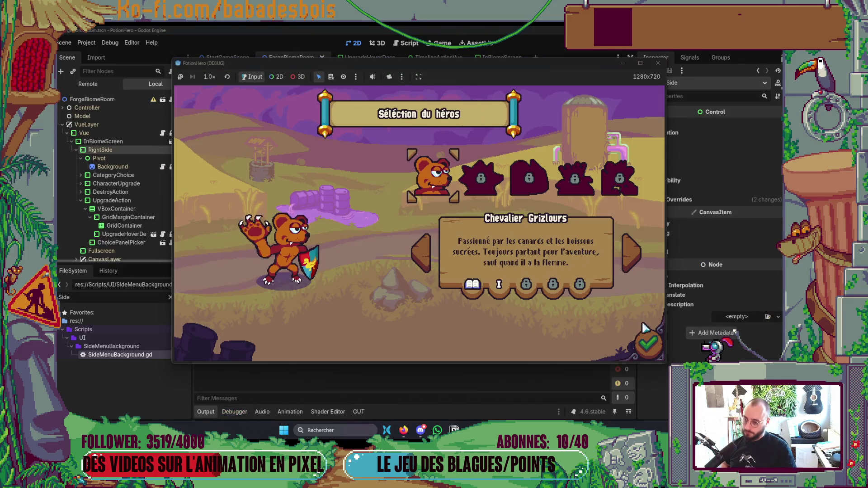
- Confirm the hero, start the second adventure and move the bear to the forge node
{"action": "left_click", "coordinate": [648, 344]}
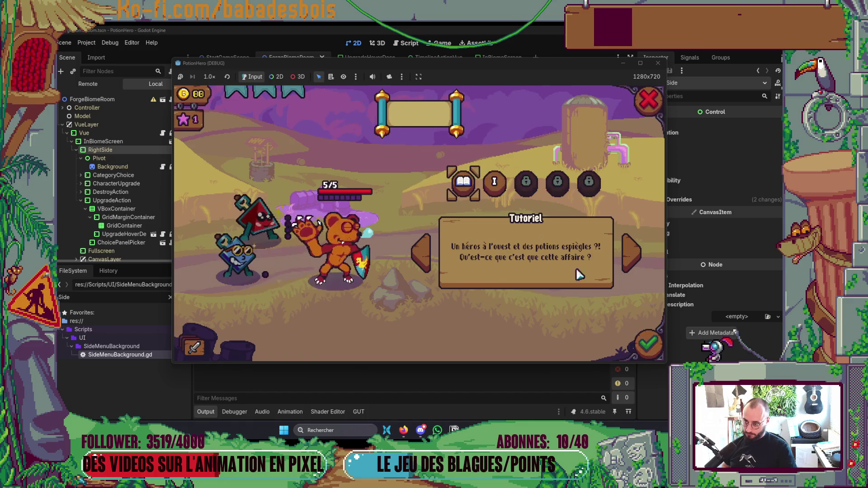
{"action": "left_click", "coordinate": [491, 179]}
{"action": "left_click", "coordinate": [647, 343]}
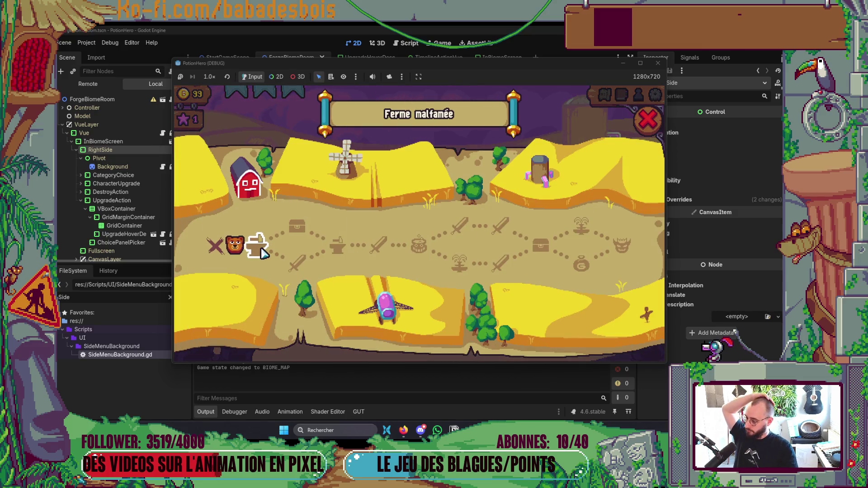
{"action": "left_click", "coordinate": [260, 250]}
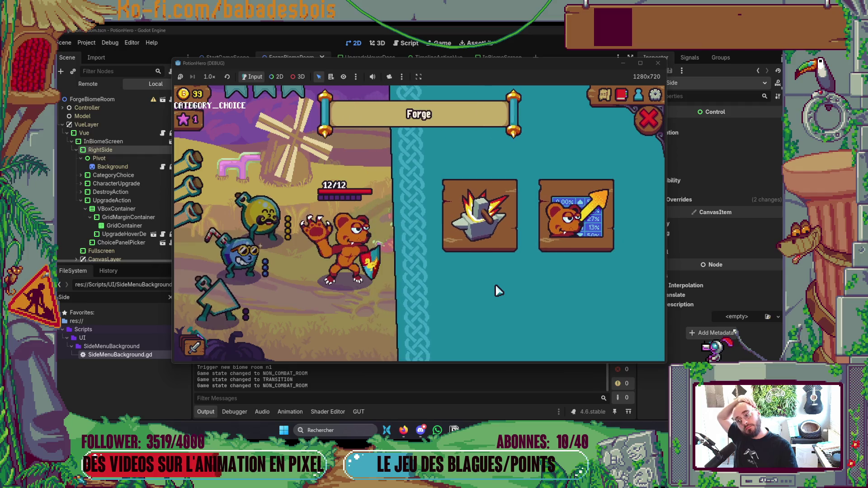
- Repeatedly open and close the anvil Forge upgrade view, then close the Forge panel and quit the game
{"action": "left_click", "coordinate": [515, 239]}
{"action": "left_click", "coordinate": [649, 119]}
{"action": "left_click", "coordinate": [501, 221]}
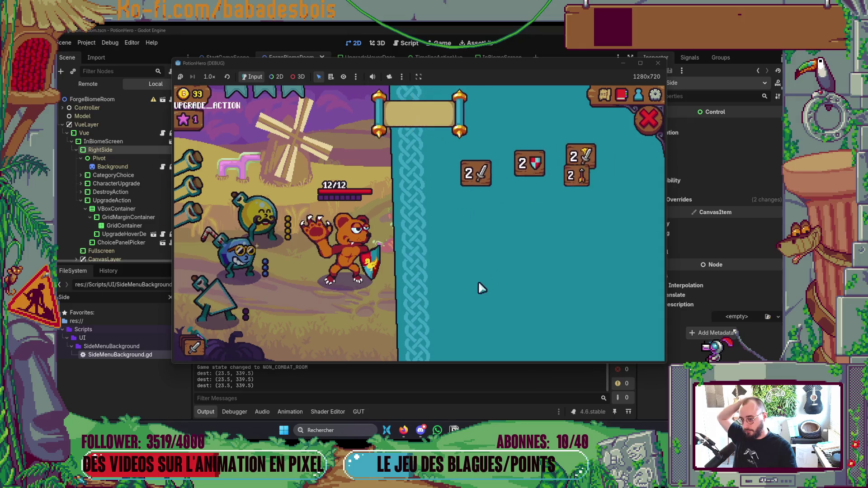
{"action": "left_click", "coordinate": [647, 123]}
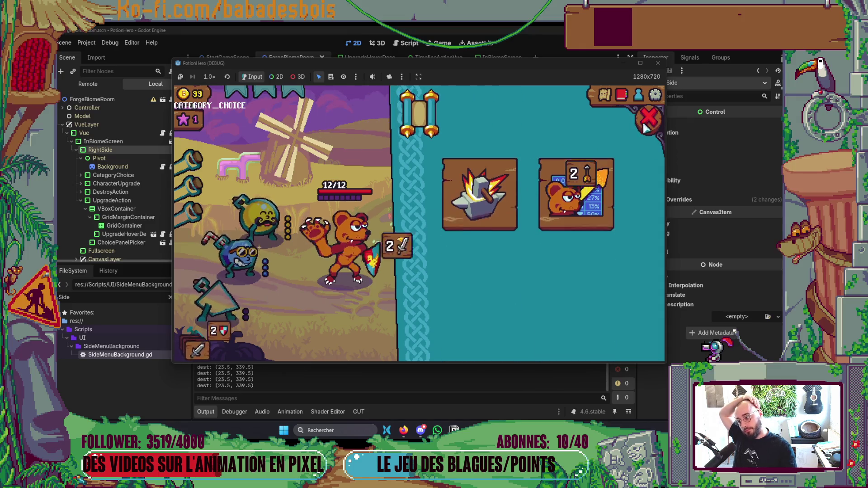
{"action": "left_click", "coordinate": [493, 226]}
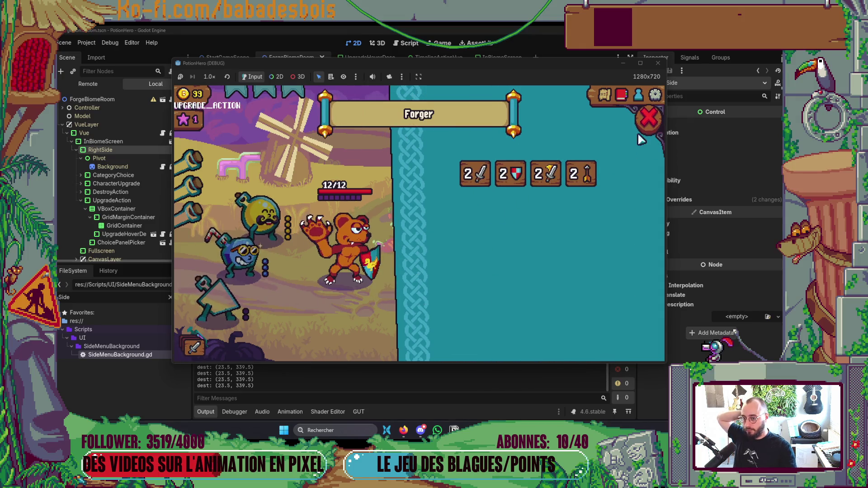
{"action": "left_click", "coordinate": [649, 118]}
{"action": "left_click", "coordinate": [490, 237]}
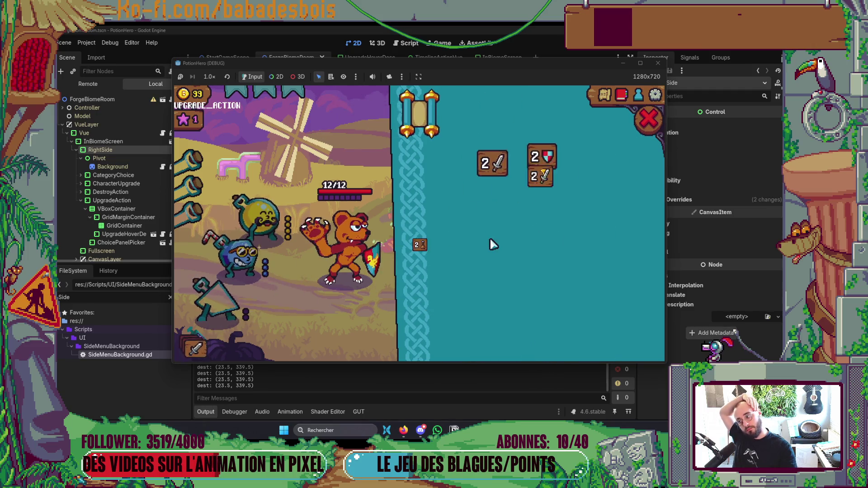
{"action": "left_click", "coordinate": [640, 126]}
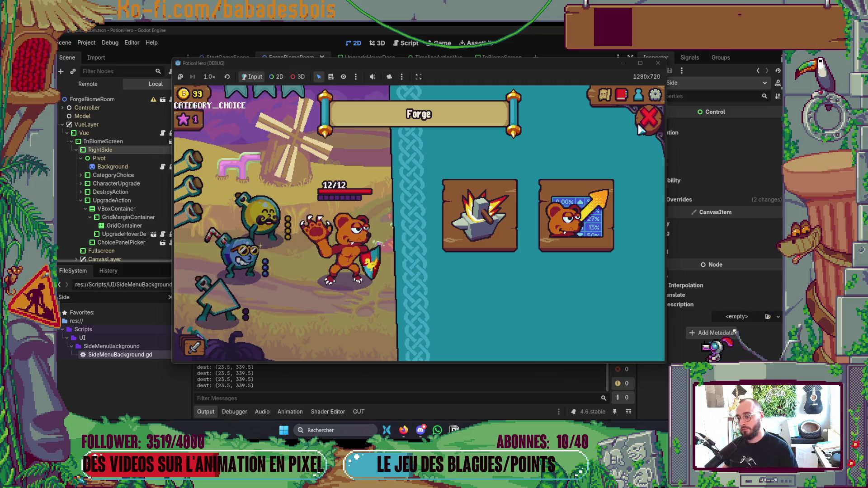
{"action": "left_click", "coordinate": [486, 228]}
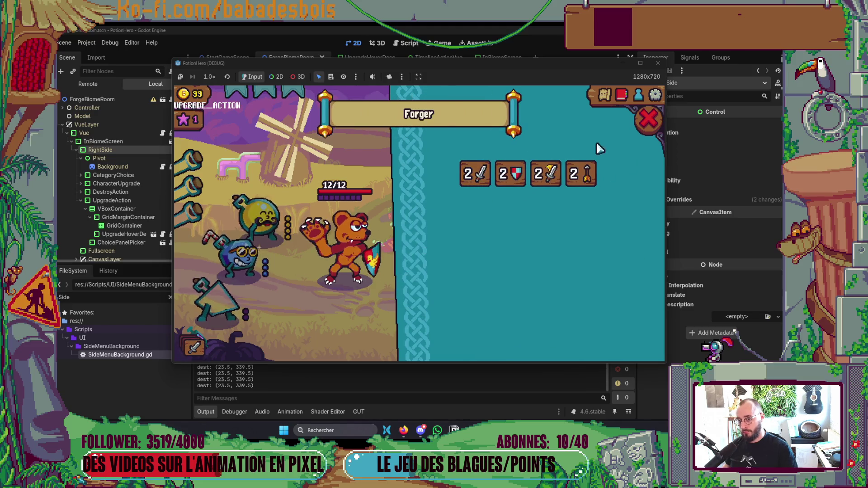
{"action": "left_click", "coordinate": [646, 131]}
{"action": "left_click", "coordinate": [501, 229]}
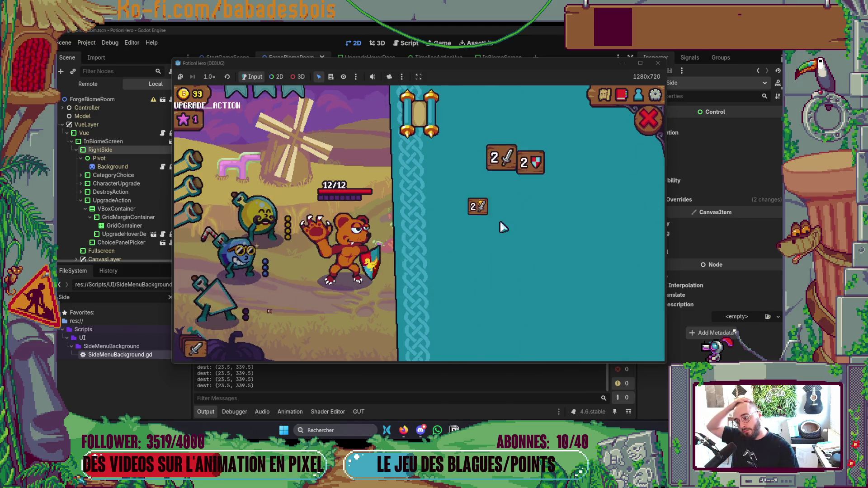
{"action": "left_click", "coordinate": [647, 128]}
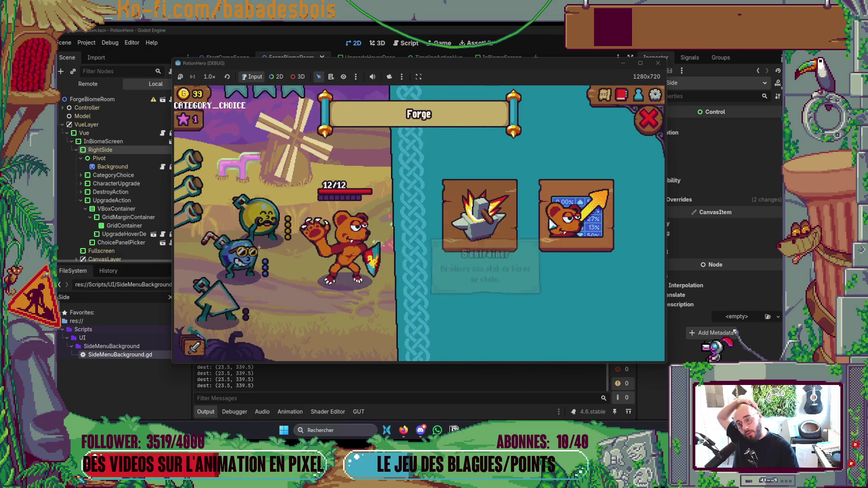
{"action": "left_click", "coordinate": [649, 121]}
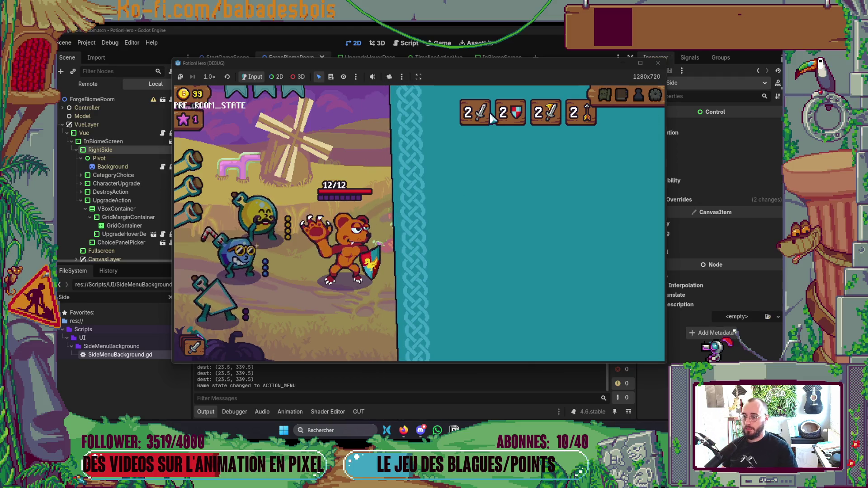
{"action": "key", "text": "alt+F4"}
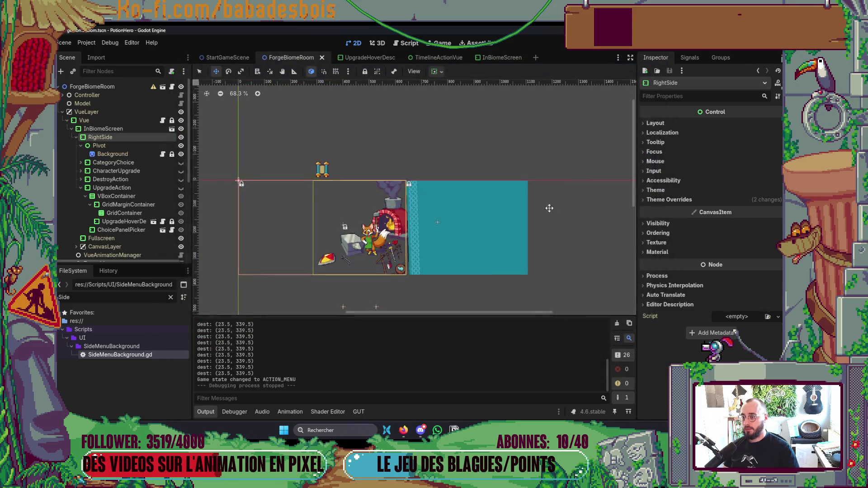
- Add title_container.appear() above the background animation call in ActionPileMenu.gd
{"action": "key", "text": "alt+Tab"}
{"action": "left_click", "coordinate": [543, 212]}
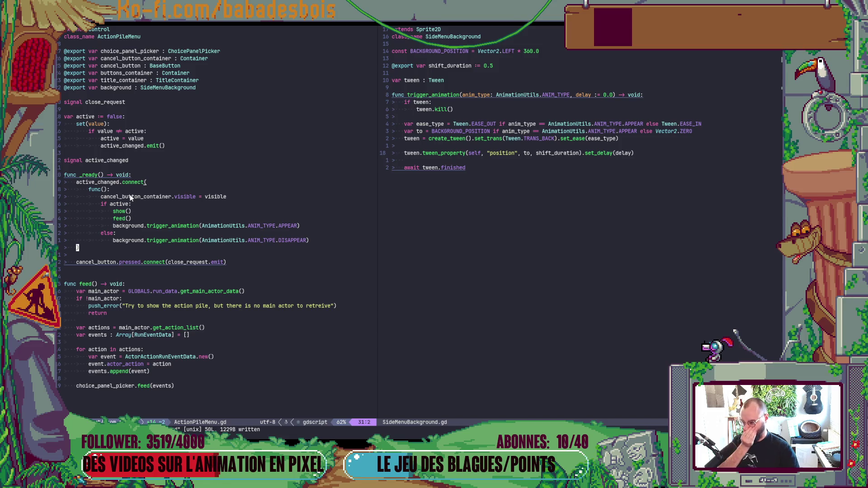
{"action": "left_click", "coordinate": [180, 209]}
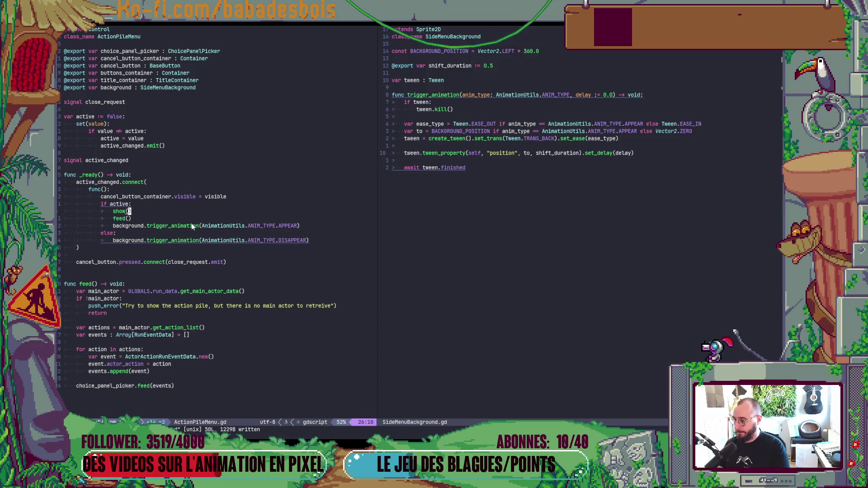
{"action": "left_click", "coordinate": [179, 226]}
{"action": "key", "text": "shift+o"}
{"action": "type", "text": "ti"}
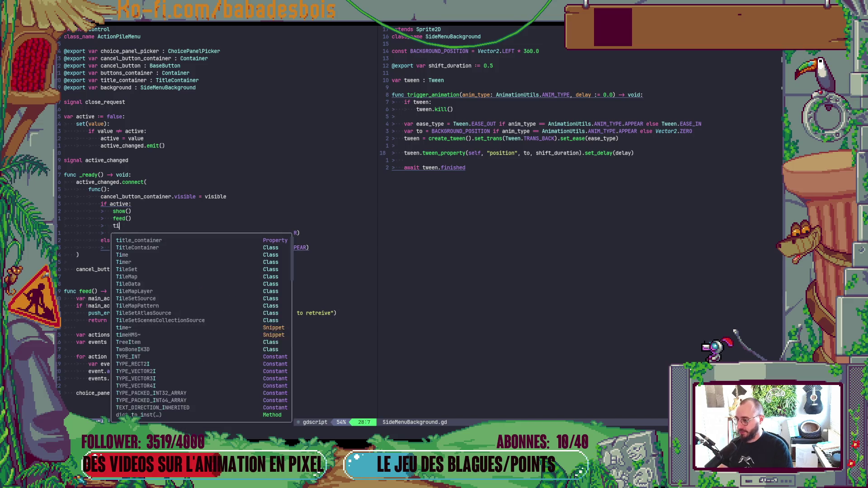
{"action": "type", "text": "tle_container.ap"}
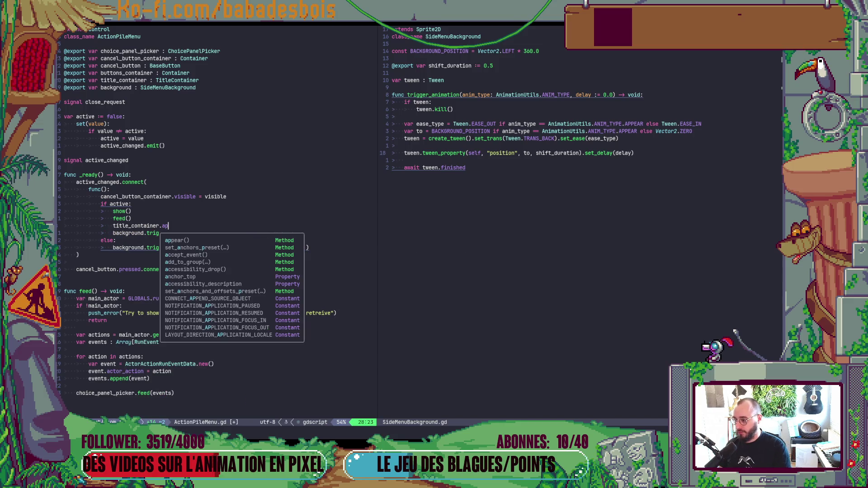
{"action": "key", "text": "Return"}
- Duplicate that line as title_container.disappear() for the else branch, then rerun the game
{"action": "key", "text": "y"}
{"action": "key", "text": "y"}
{"action": "key", "text": "p"}
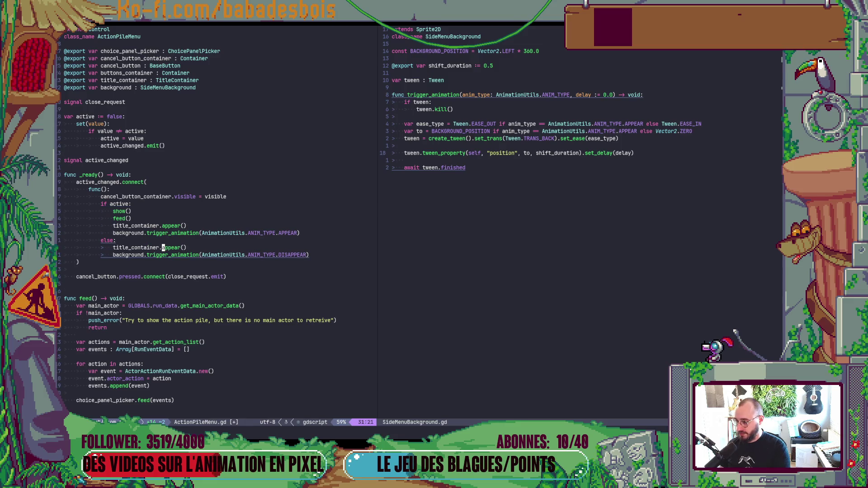
{"action": "type", "text": "dis"}
{"action": "key", "text": "Escape"}
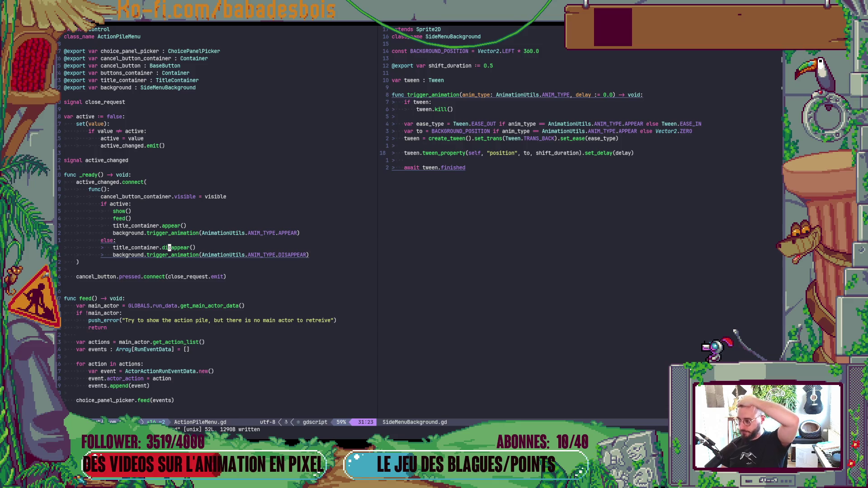
{"action": "key", "text": "alt+Tab"}
{"action": "key", "text": "F5"}
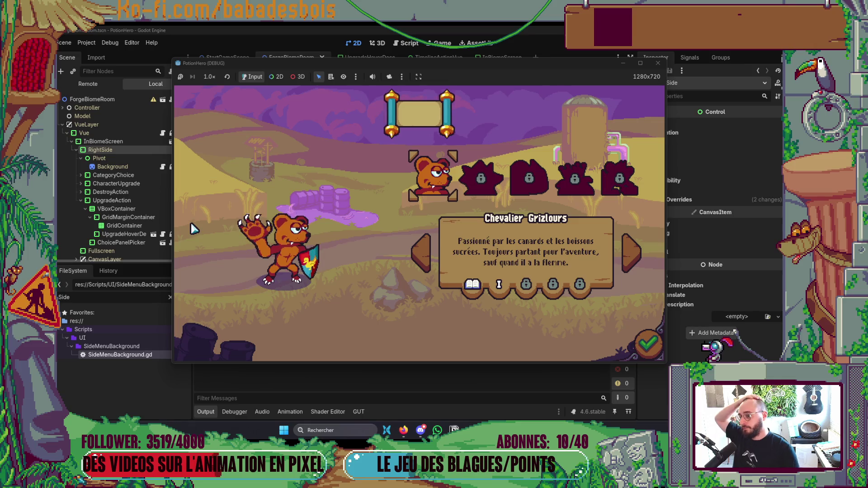
- Confirm the hero, choose the second adventure, skip the tutorial and enter the next map node
{"action": "left_click", "coordinate": [648, 344]}
{"action": "left_click", "coordinate": [493, 182]}
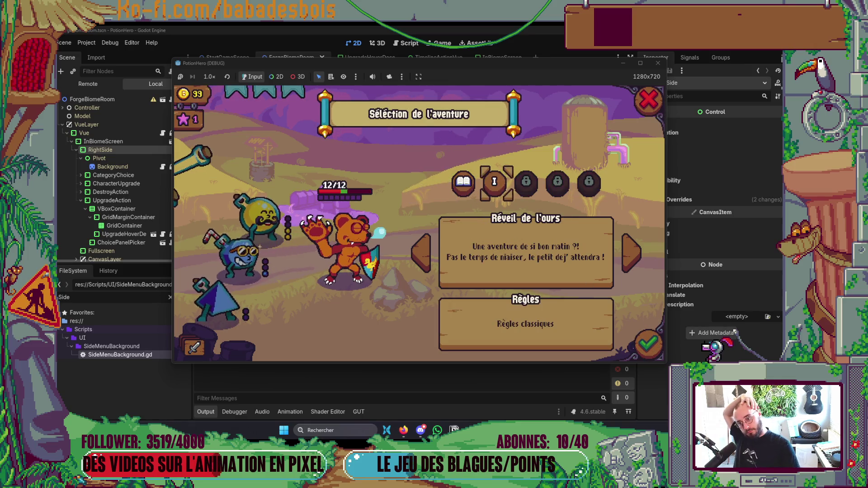
{"action": "left_click", "coordinate": [654, 345]}
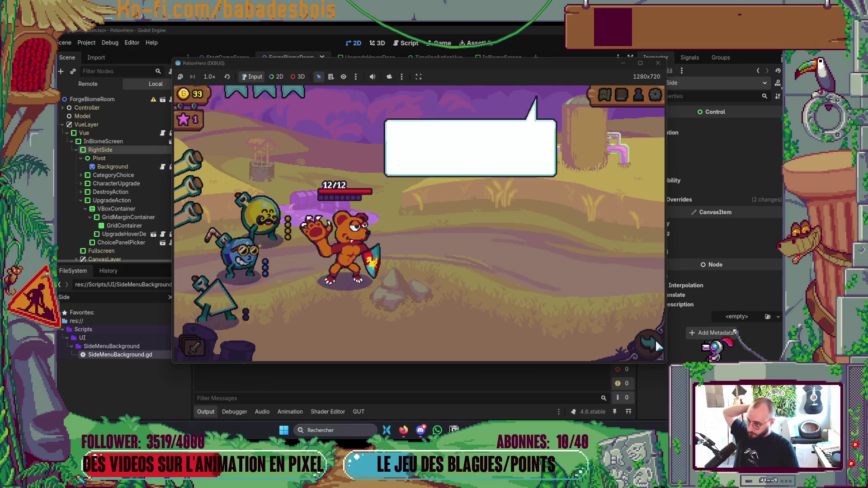
{"action": "left_click", "coordinate": [548, 296]}
{"action": "left_click", "coordinate": [549, 296]}
{"action": "left_click", "coordinate": [548, 297]}
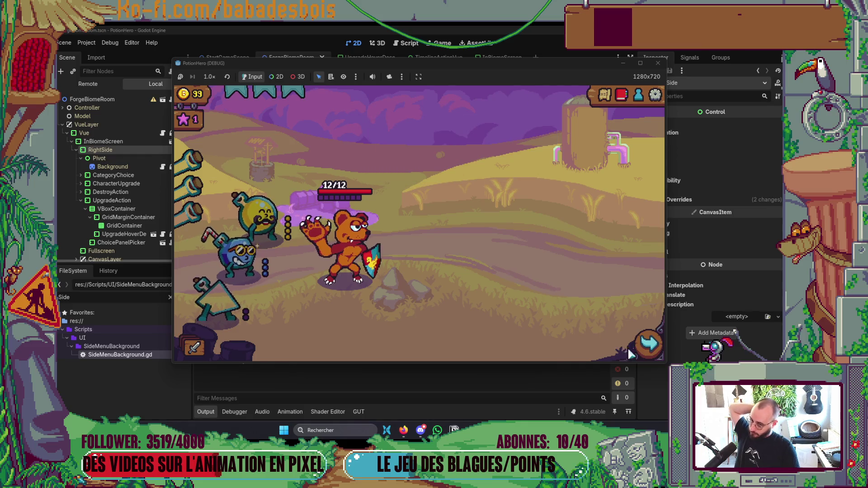
{"action": "left_click", "coordinate": [251, 248]}
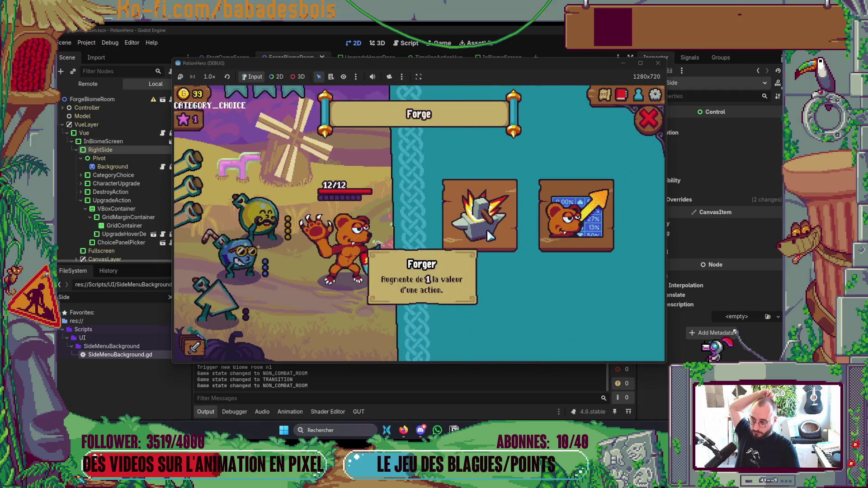
- Try the anvil Forger and character upgrade panels, then close the Forge panels
{"action": "left_click", "coordinate": [478, 221]}
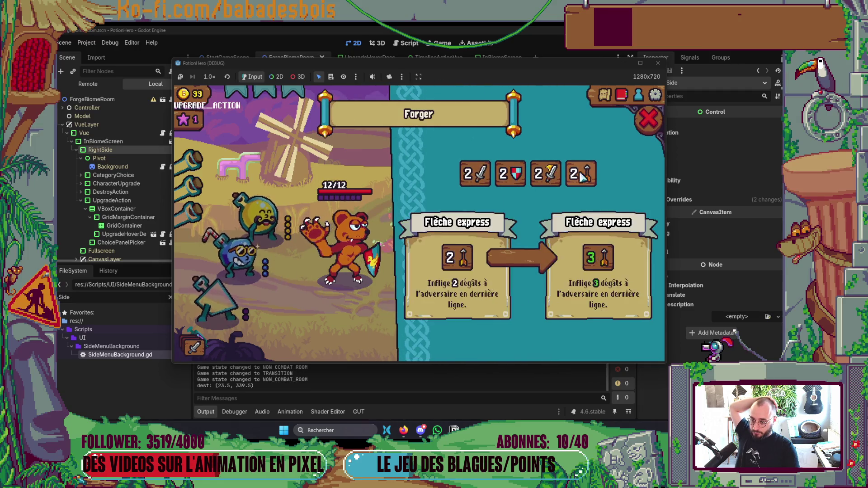
{"action": "left_click", "coordinate": [475, 174]}
{"action": "left_click", "coordinate": [561, 225]}
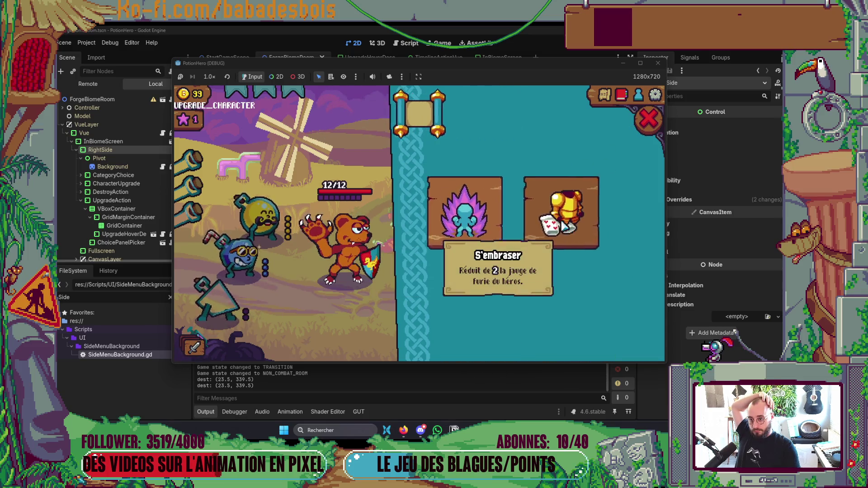
{"action": "left_click", "coordinate": [655, 117]}
{"action": "left_click", "coordinate": [658, 118]}
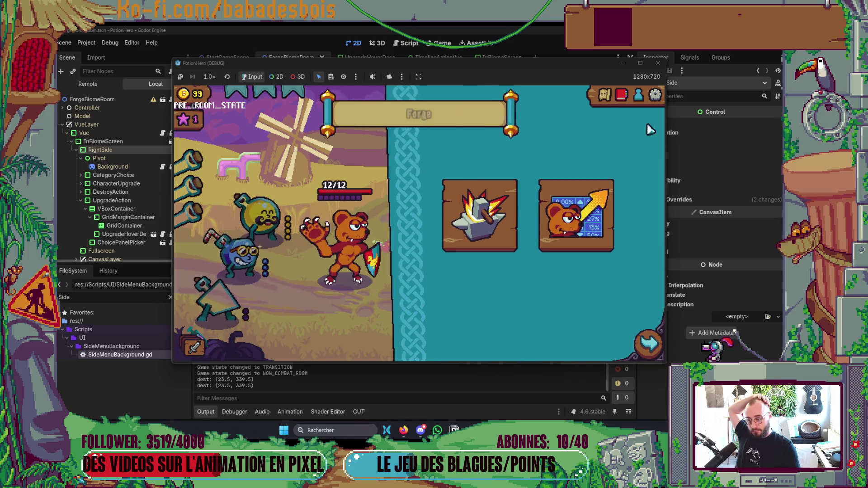
- Open and close the action pile side panel twice
{"action": "left_click", "coordinate": [193, 348]}
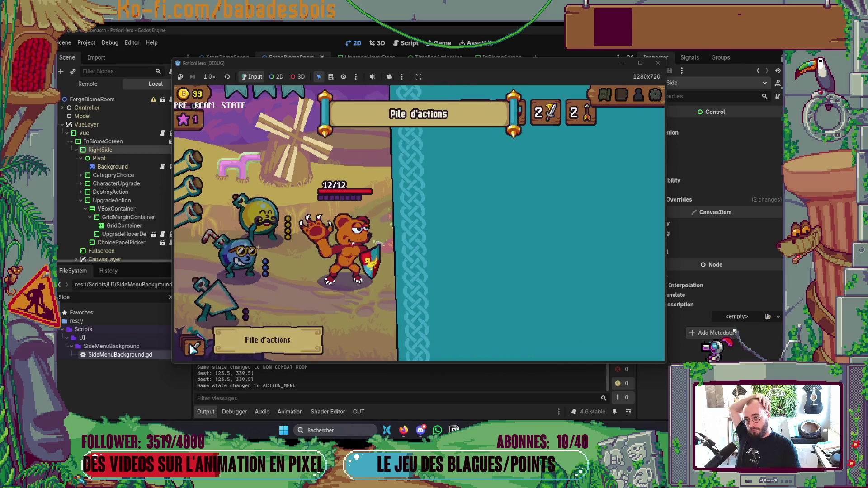
{"action": "left_click", "coordinate": [193, 347]}
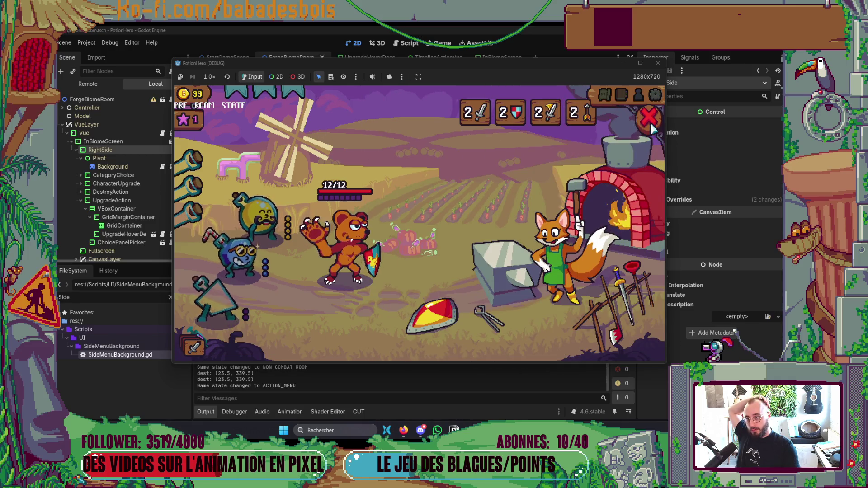
{"action": "left_click", "coordinate": [198, 349]}
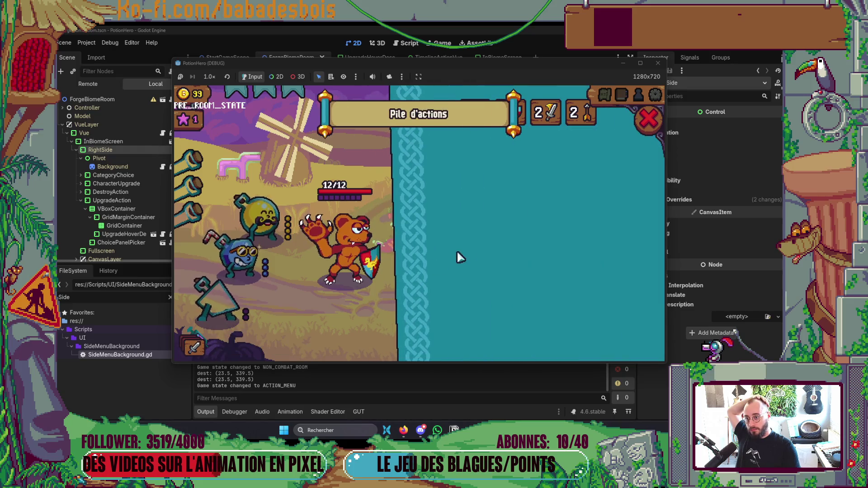
{"action": "left_click", "coordinate": [649, 118]}
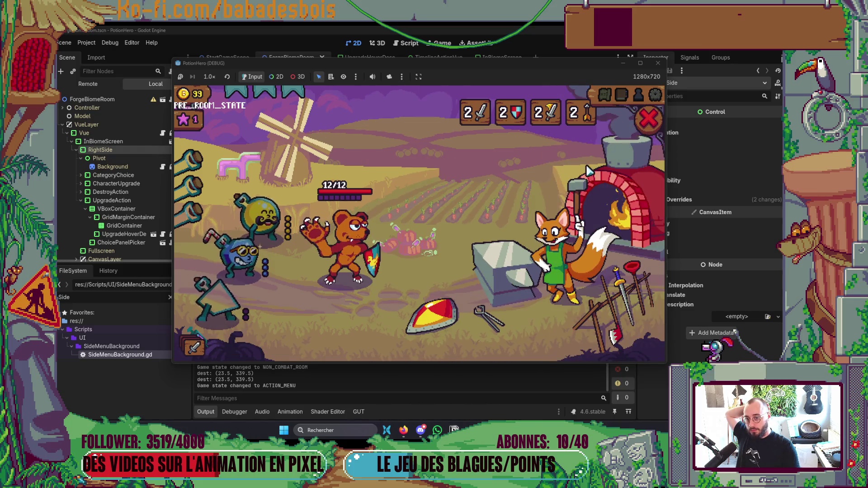
{"action": "key", "text": "alt+Tab"}
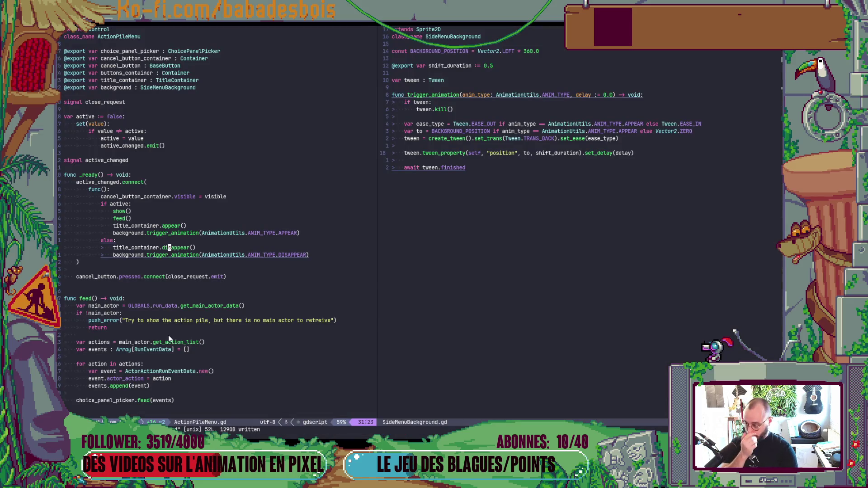
- Change the cancel button container's assignment in _ready to visible = active
{"action": "scroll", "coordinate": [170, 338], "scroll_direction": "down", "scroll_amount": 3}
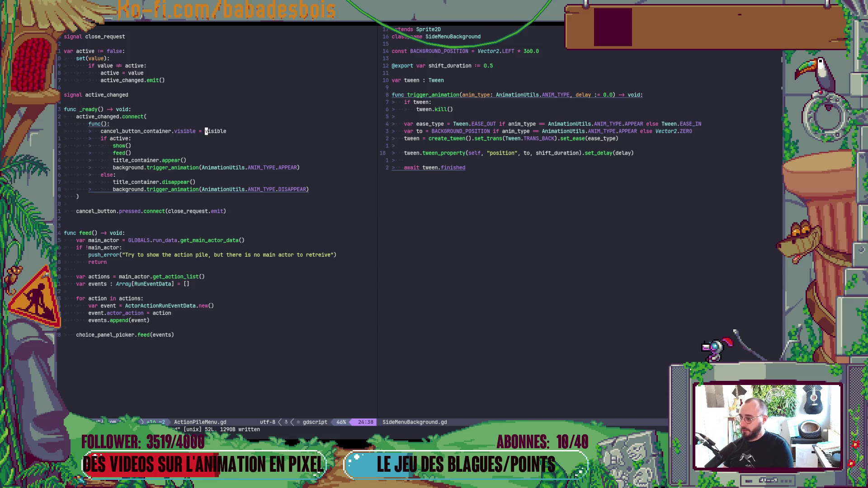
{"action": "type", "text": "ctive"}
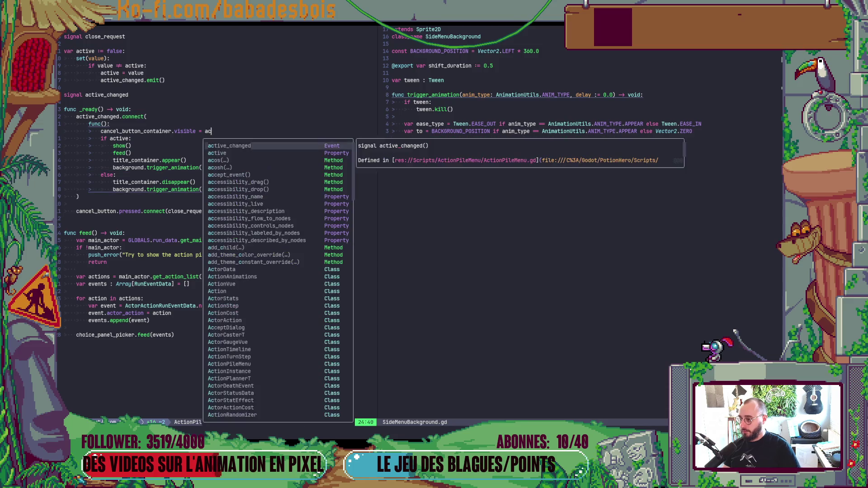
{"action": "key", "text": "alt+Tab"}
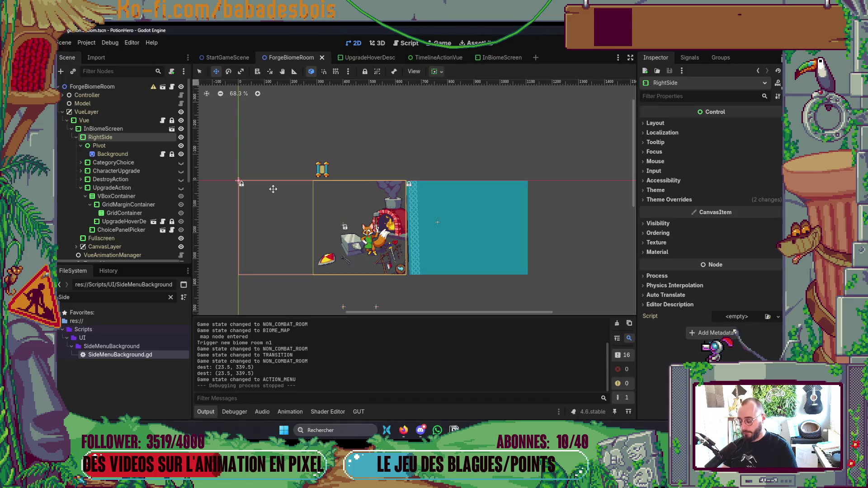
- Run the game, confirm the bear hero, toggle the action pile panel twice, then close the game
{"action": "key", "text": "F5"}
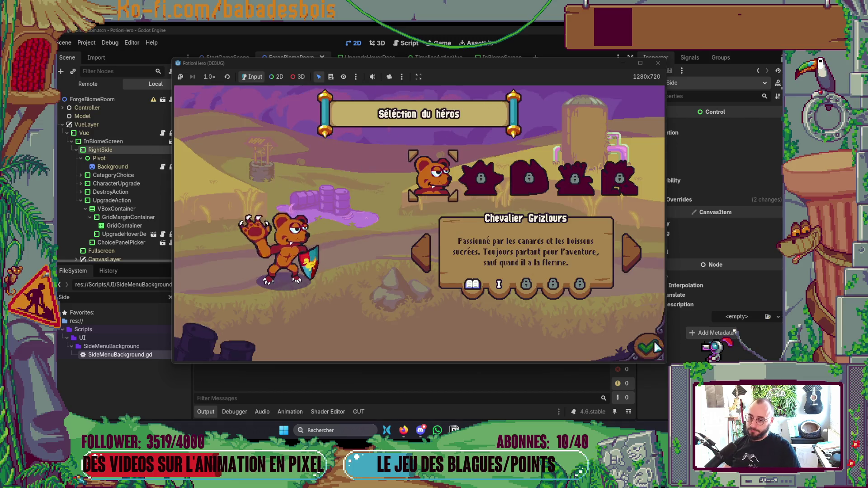
{"action": "left_click", "coordinate": [494, 181]}
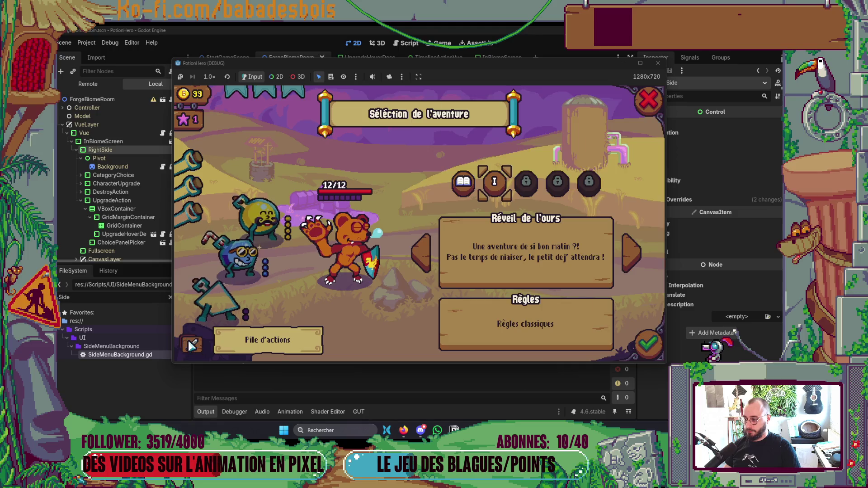
{"action": "left_click", "coordinate": [193, 345]}
{"action": "left_click", "coordinate": [647, 102]}
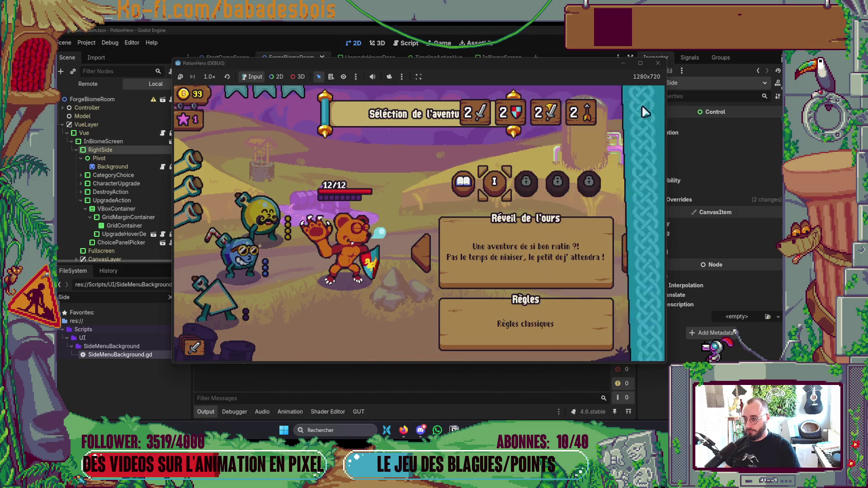
{"action": "left_click", "coordinate": [194, 346]}
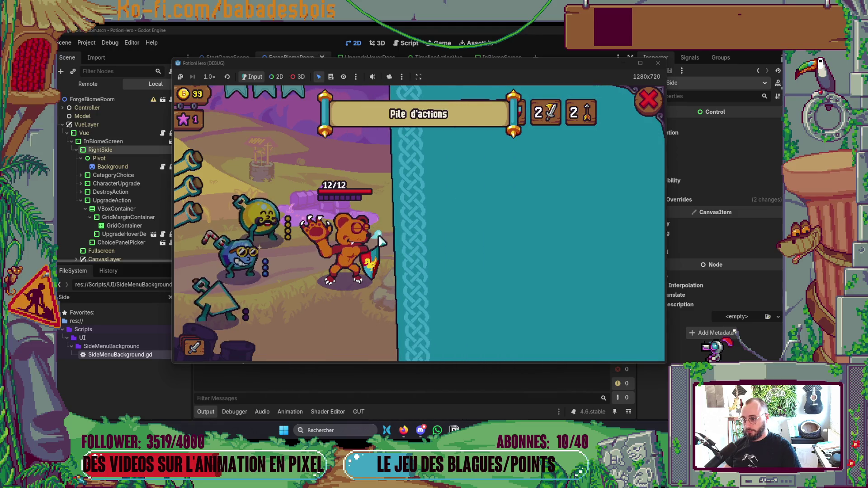
{"action": "left_click", "coordinate": [596, 107]}
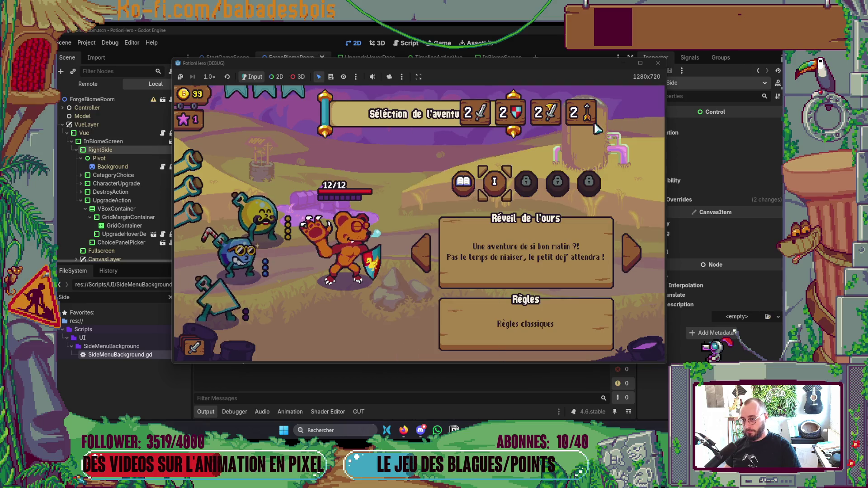
{"action": "left_click", "coordinate": [658, 63]}
- Back in the Godot editor, bring up the Select Scene quick search
{"action": "key", "text": "alt+Tab"}
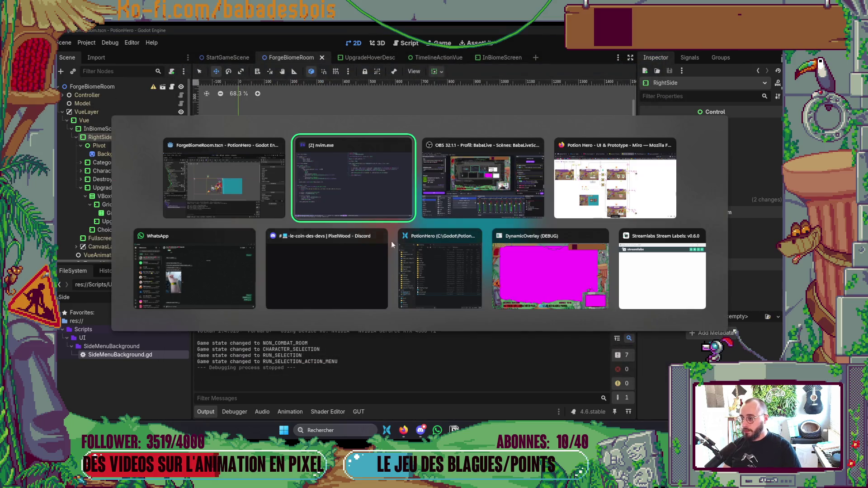
{"action": "scroll", "coordinate": [241, 187], "scroll_direction": "down", "scroll_amount": 2}
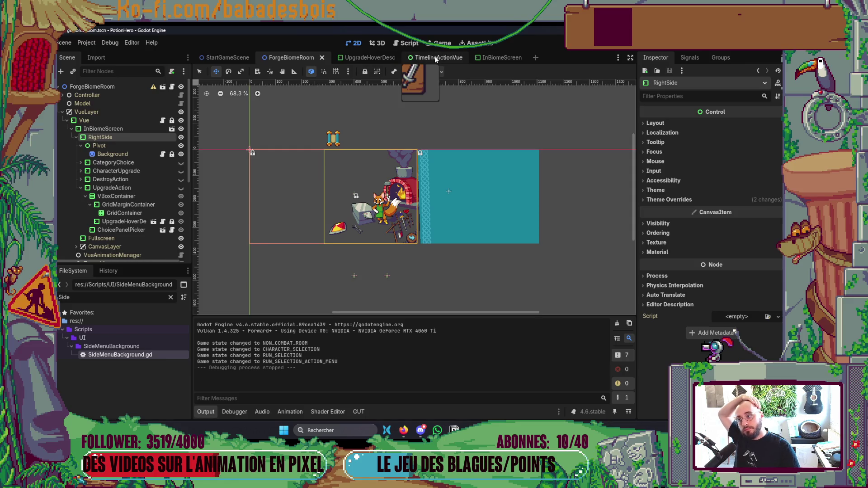
{"action": "key", "text": "ctrl+shift+o"}
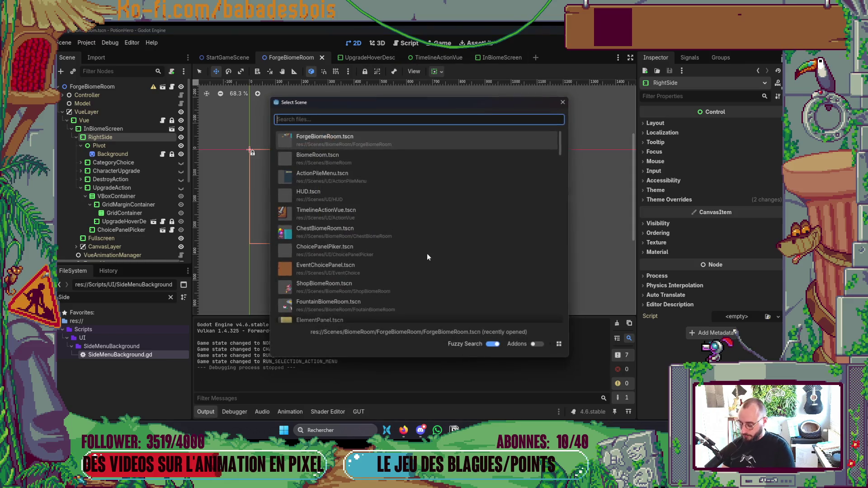
- Open ActionPileMenu.tscn and inspect the GridContainer, GridMarginContainer and HoverDescPanel nodes
{"action": "type", "text": "Action"}
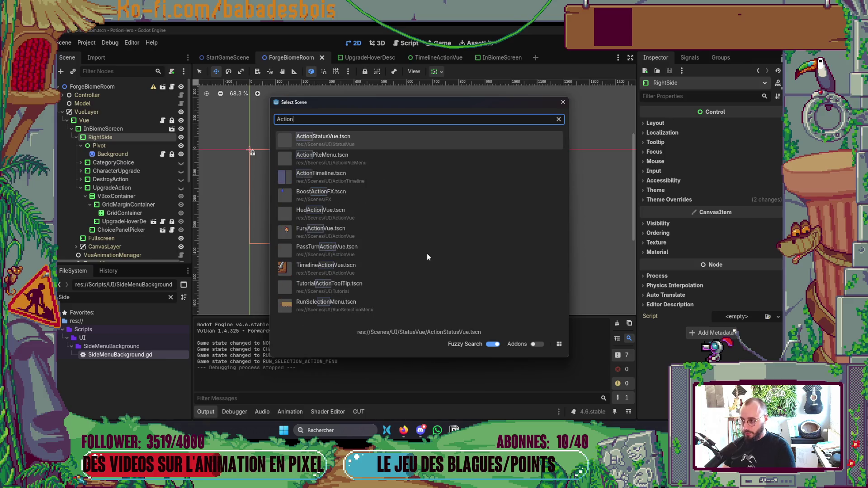
{"action": "key", "text": "Return"}
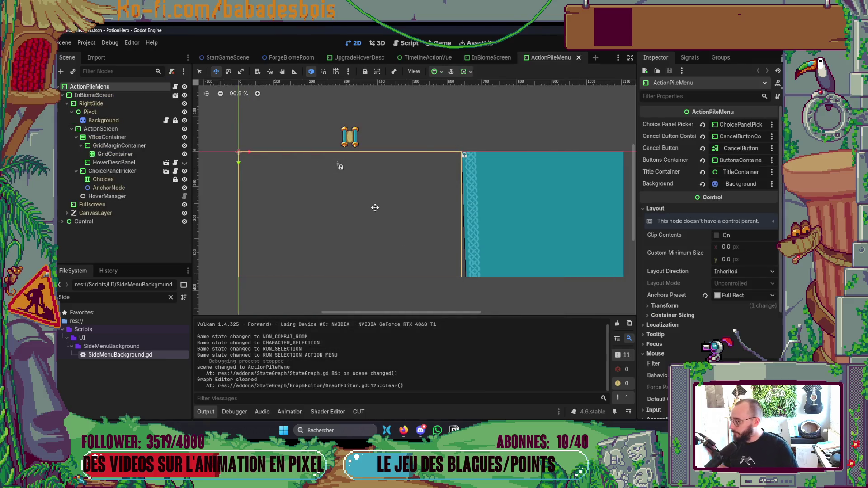
{"action": "left_click", "coordinate": [122, 154]}
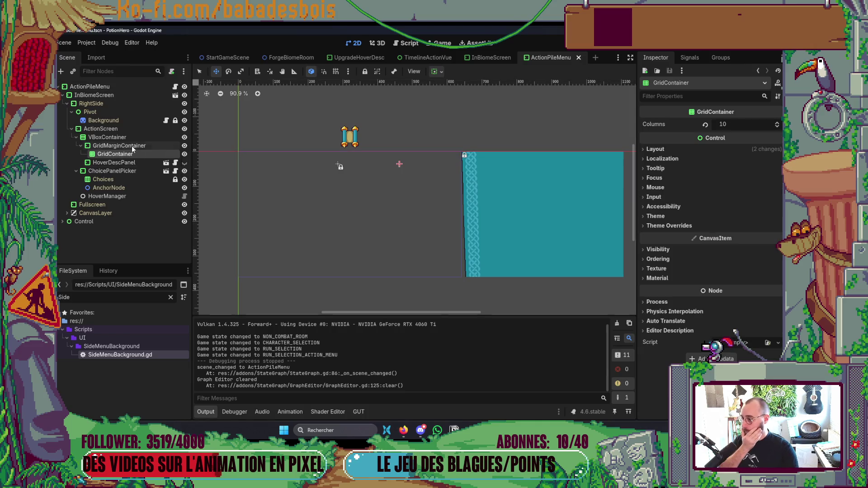
{"action": "left_click", "coordinate": [132, 146]}
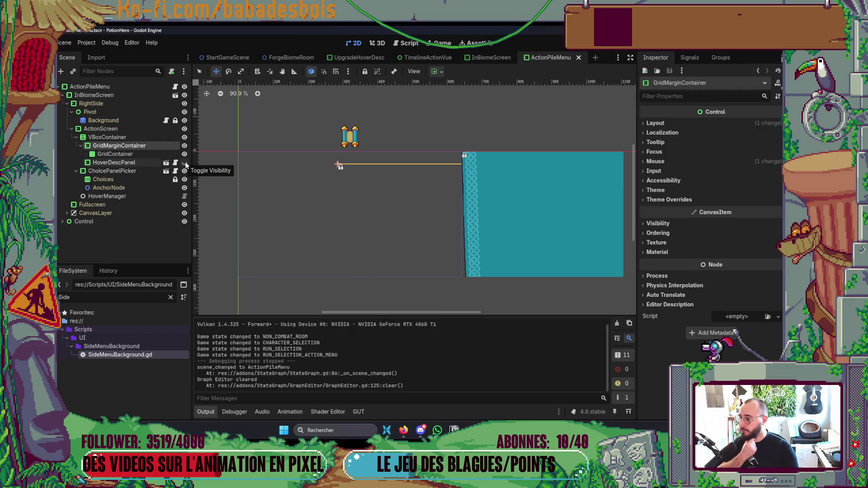
{"action": "left_click", "coordinate": [185, 163]}
{"action": "left_click", "coordinate": [185, 163]}
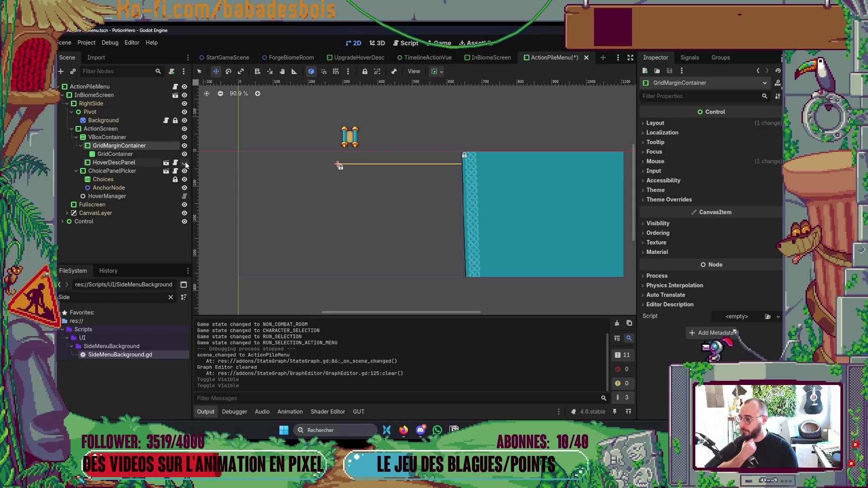
- Set the VBoxContainer to vertical center using the container alignment dropdown
{"action": "left_click", "coordinate": [135, 137]}
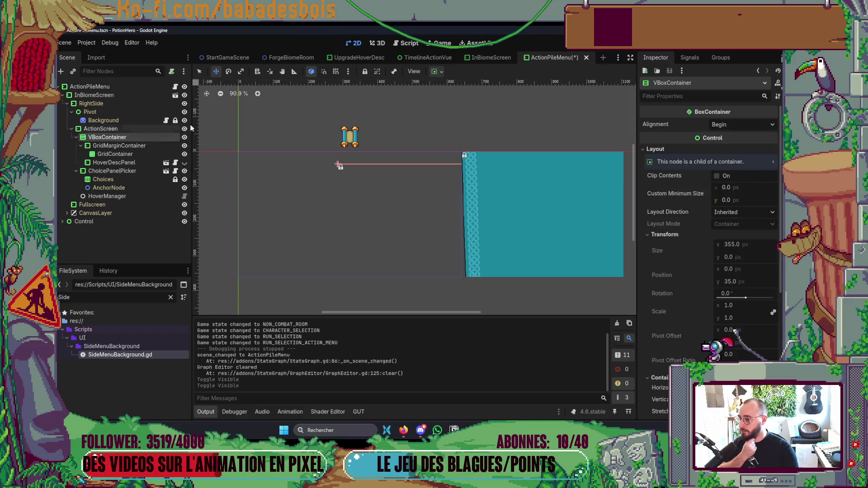
{"action": "left_click", "coordinate": [441, 73]}
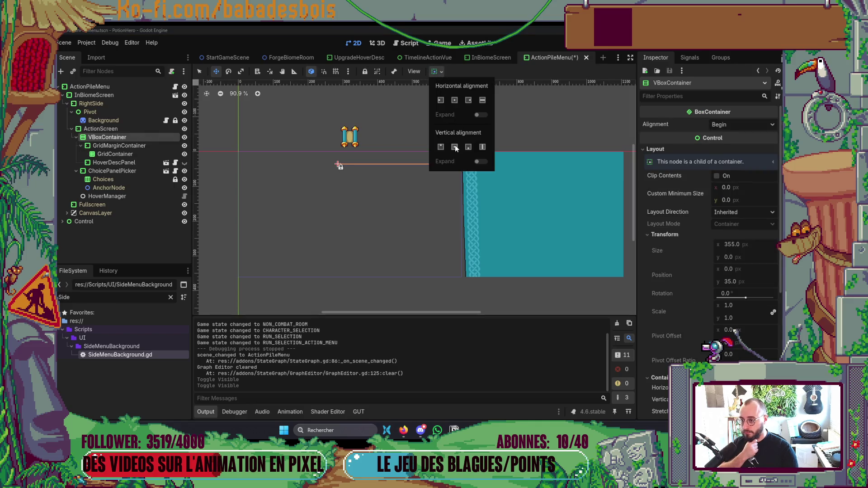
{"action": "left_click", "coordinate": [455, 147]}
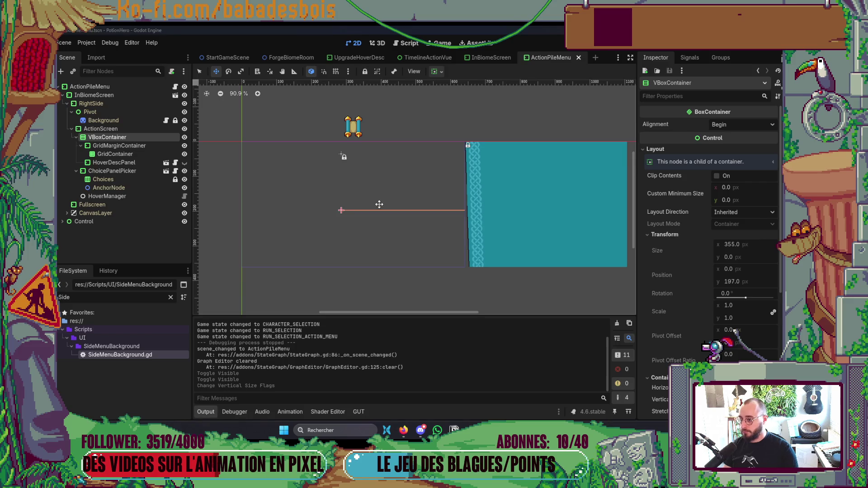
{"action": "key", "text": "alt+Tab"}
{"action": "key", "text": "alt+Tab"}
{"action": "key", "text": "Tab"}
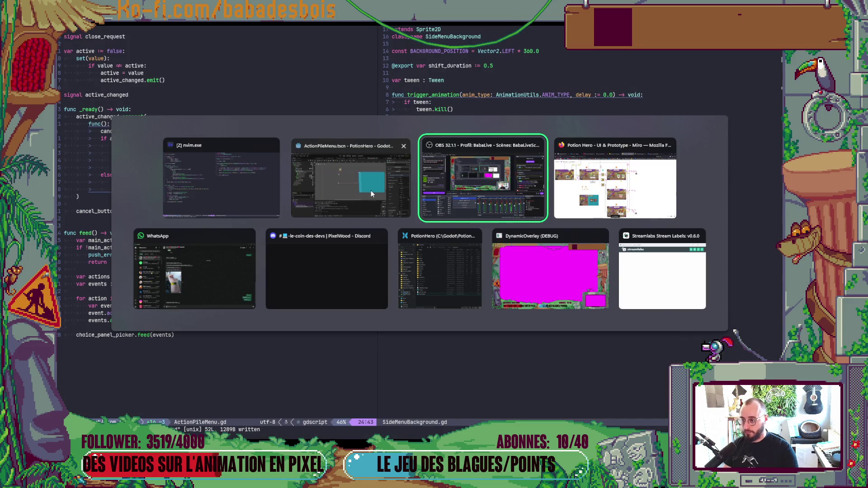
- Save the ActionPileMenu scene, check _ready in ActionPileMenu.gd, and relaunch the game
{"action": "left_click", "coordinate": [371, 192]}
{"action": "key", "text": "ctrl+s"}
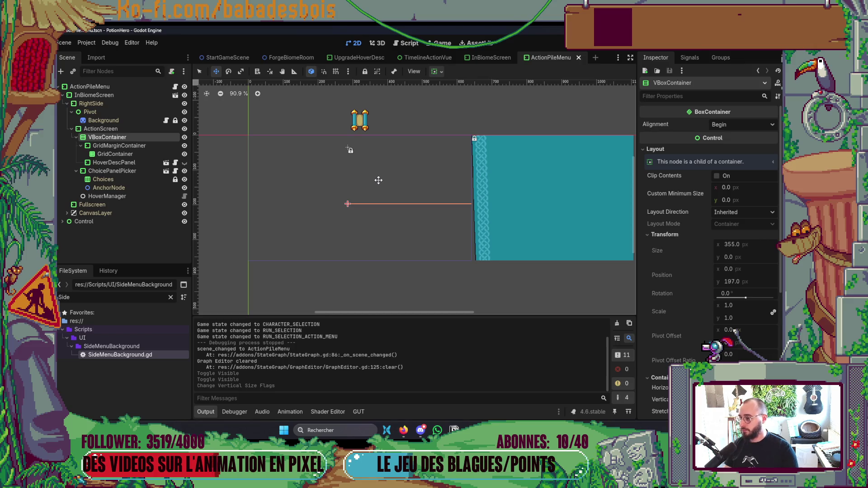
{"action": "key", "text": "alt+Tab"}
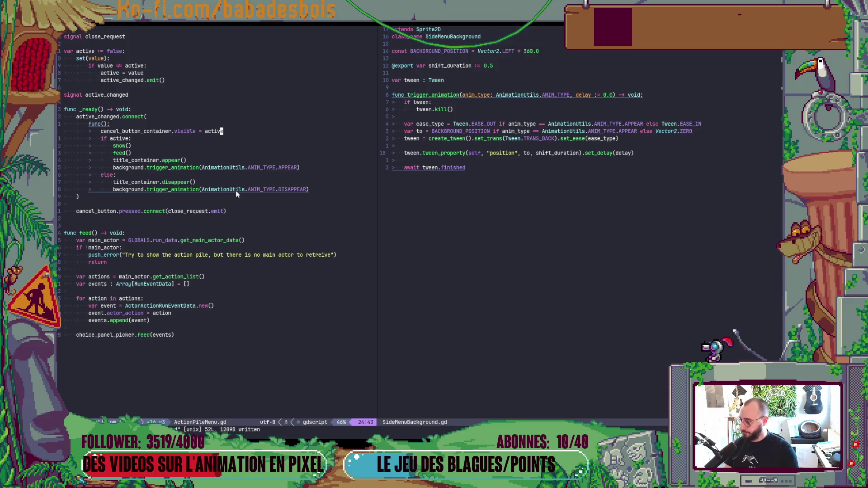
{"action": "scroll", "coordinate": [268, 149], "scroll_direction": "up", "scroll_amount": 3}
{"action": "left_click", "coordinate": [267, 176]}
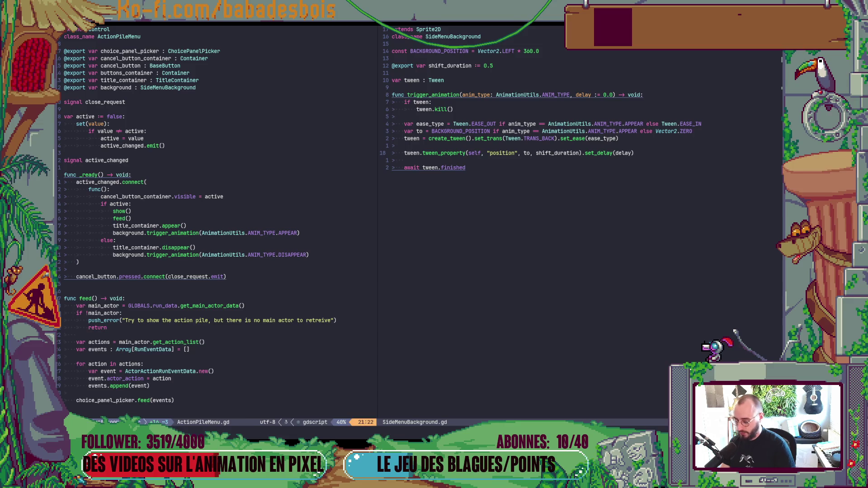
{"action": "key", "text": "alt+Tab"}
{"action": "key", "text": "F5"}
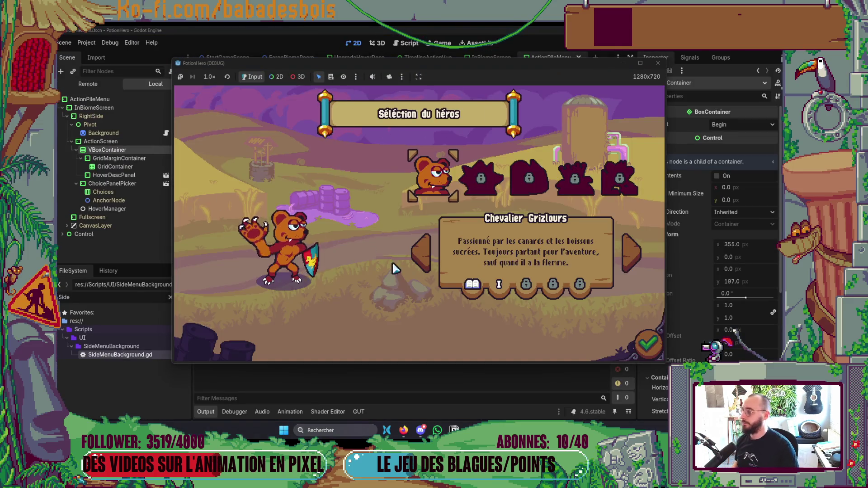
- Confirm the bear hero and adventure, skip the tutorial, and enter the Forge node
{"action": "left_click", "coordinate": [644, 350]}
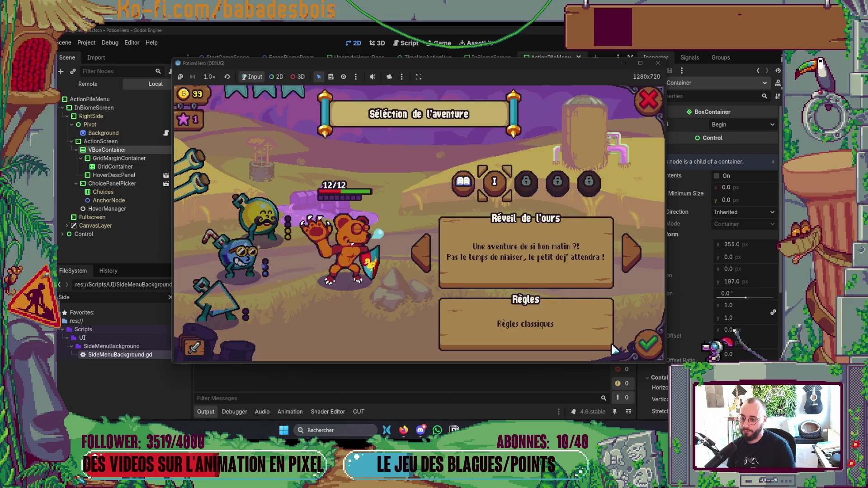
{"action": "left_click", "coordinate": [651, 350]}
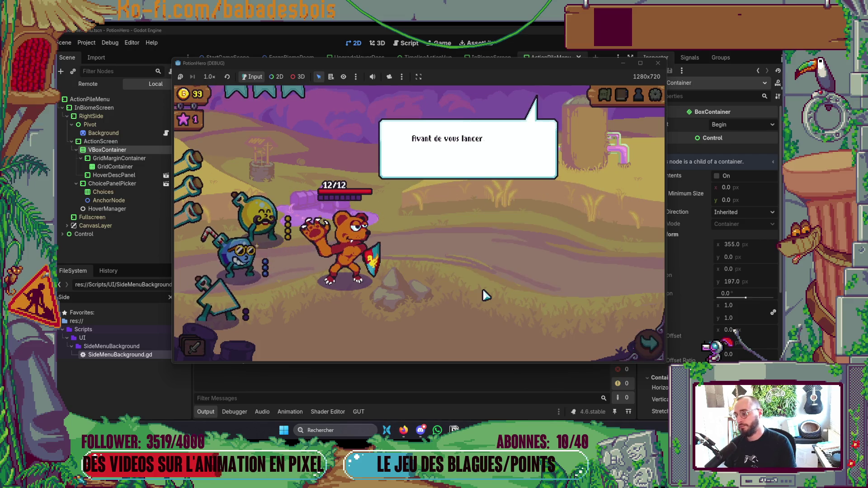
{"action": "left_click", "coordinate": [469, 278]}
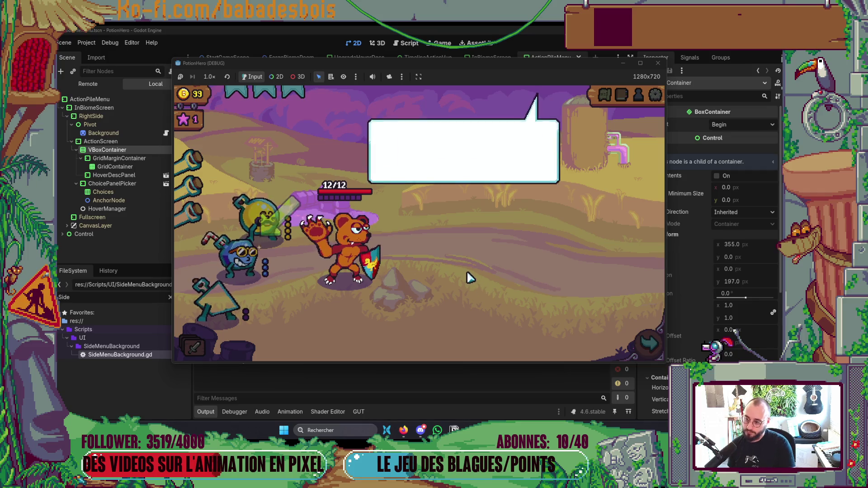
{"action": "left_click", "coordinate": [523, 289]}
{"action": "left_click", "coordinate": [647, 346]}
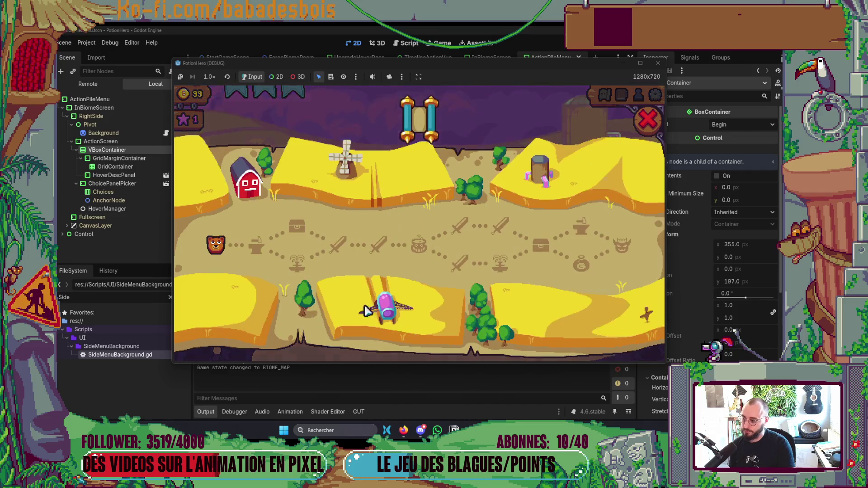
{"action": "left_click", "coordinate": [261, 253]}
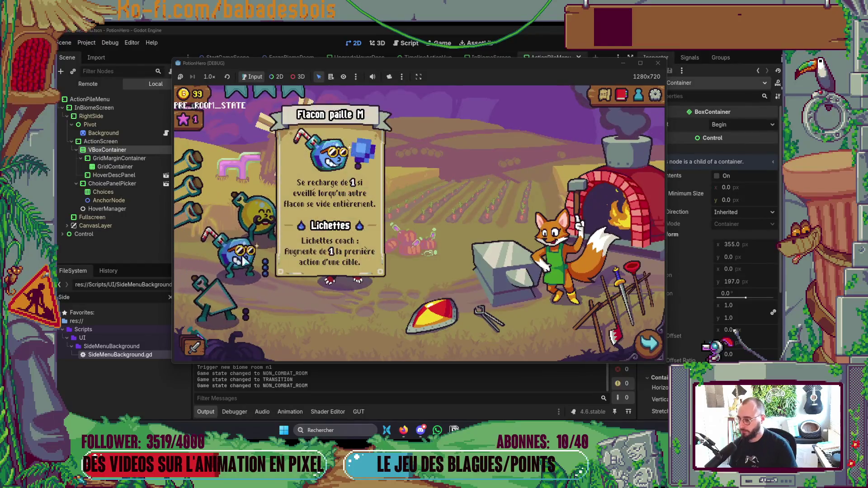
- Open and close the Pile d'actions panel four times, then close the game window
{"action": "left_click", "coordinate": [193, 345]}
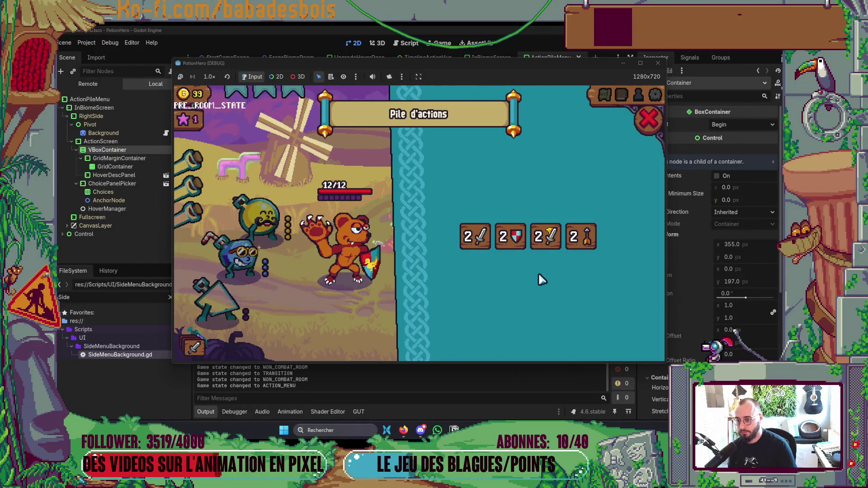
{"action": "left_click", "coordinate": [650, 129]}
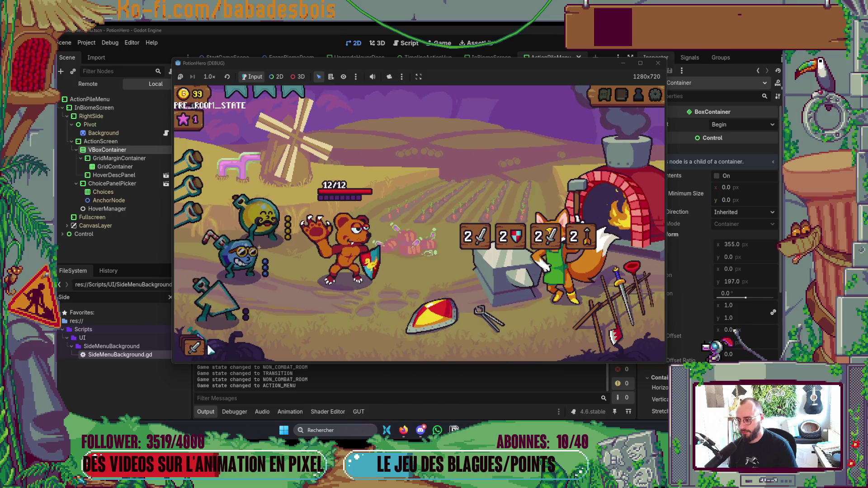
{"action": "left_click", "coordinate": [197, 351]}
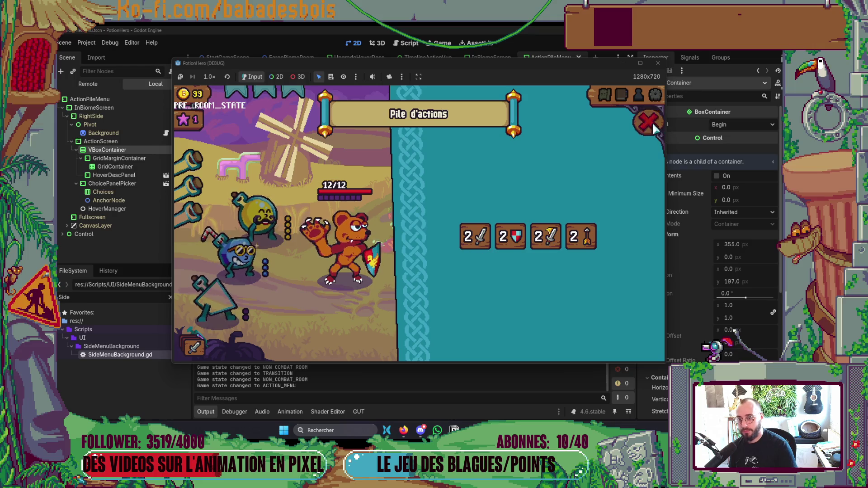
{"action": "left_click", "coordinate": [610, 202]}
{"action": "left_click", "coordinate": [197, 350]}
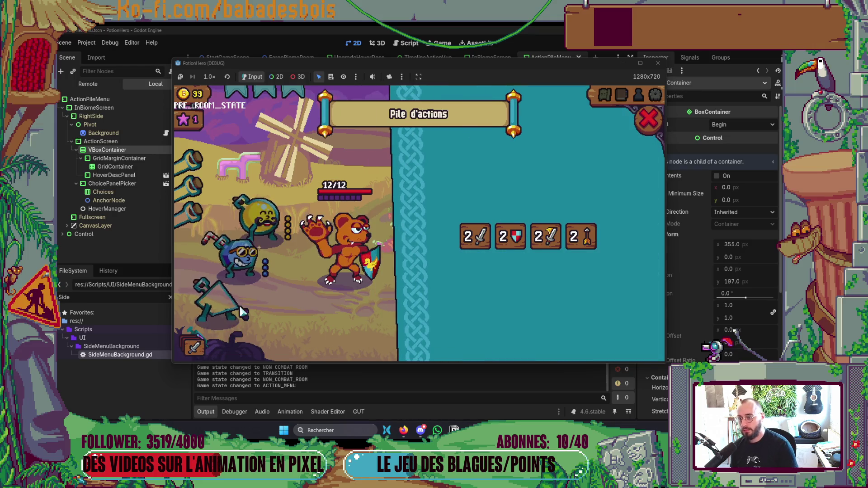
{"action": "left_click", "coordinate": [650, 121]}
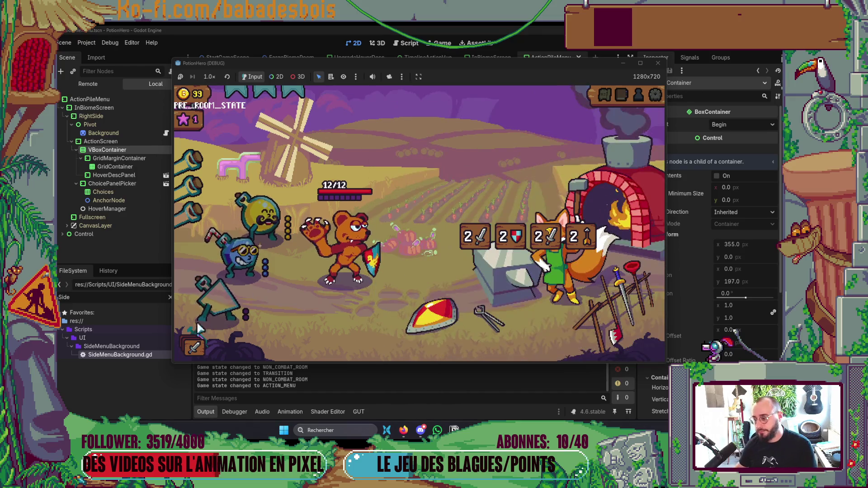
{"action": "left_click", "coordinate": [203, 345]}
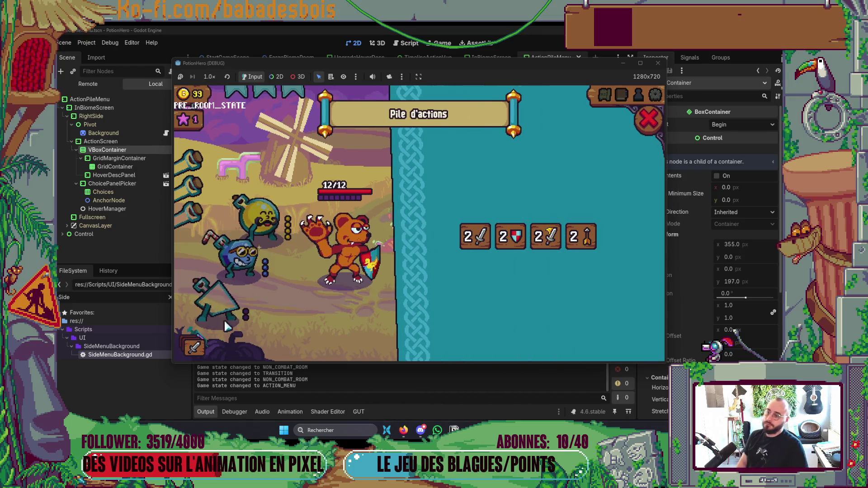
{"action": "left_click", "coordinate": [656, 127]}
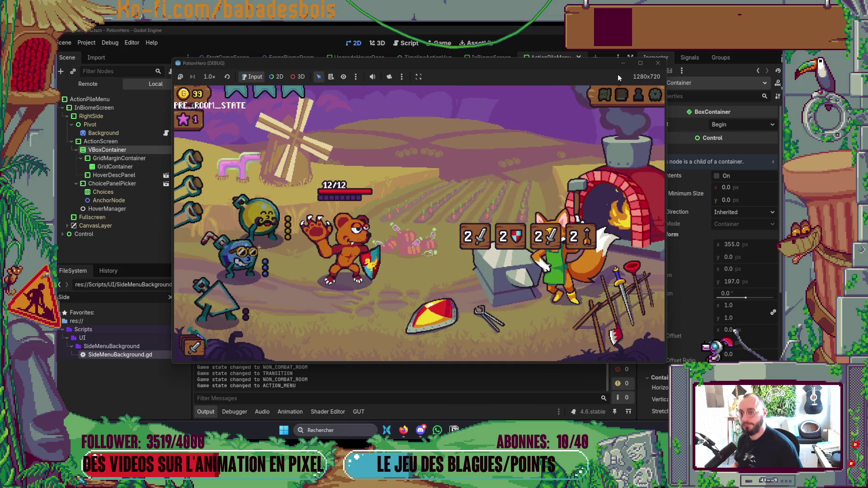
{"action": "left_click", "coordinate": [658, 64]}
{"action": "key", "text": "alt+Tab"}
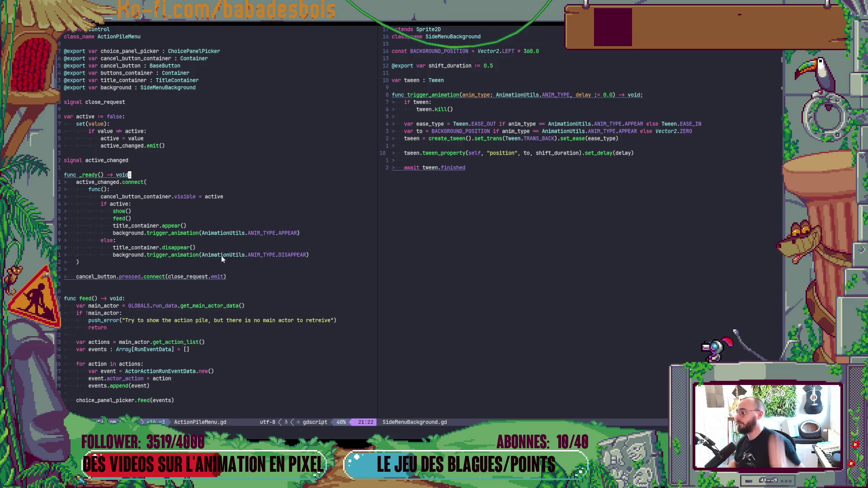
- Open Globals.gd in the right Neovim pane with the file finder
{"action": "left_click", "coordinate": [539, 180]}
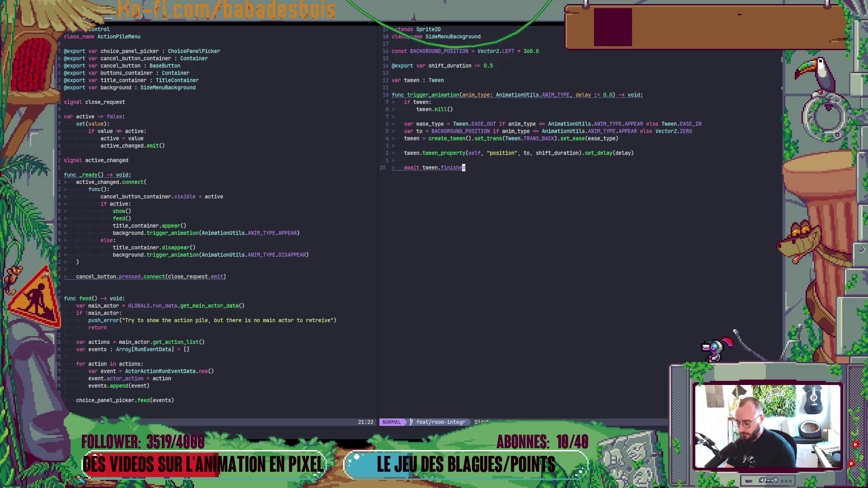
{"action": "key", "text": "space"}
{"action": "key", "text": "f"}
{"action": "key", "text": "f"}
{"action": "type", "text": "Glo"}
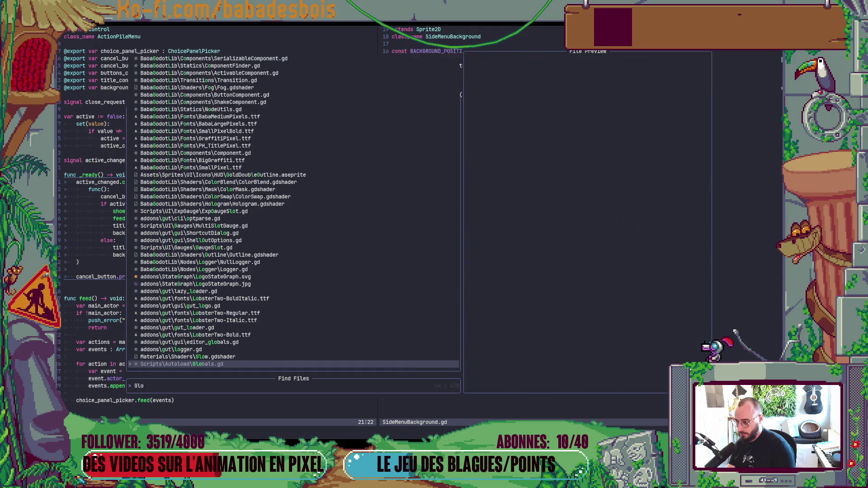
{"action": "key", "text": "Return"}
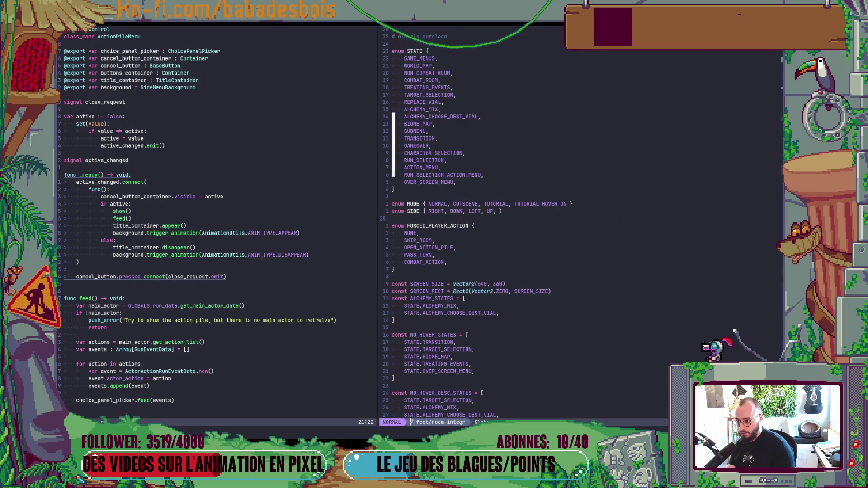
- In update_state, replace action_pile_menu.is_visible() with .active, save, and relaunch the game
{"action": "key", "text": "ctrl+d"}
{"action": "key", "text": "ctrl+d"}
{"action": "key", "text": "ctrl+d"}
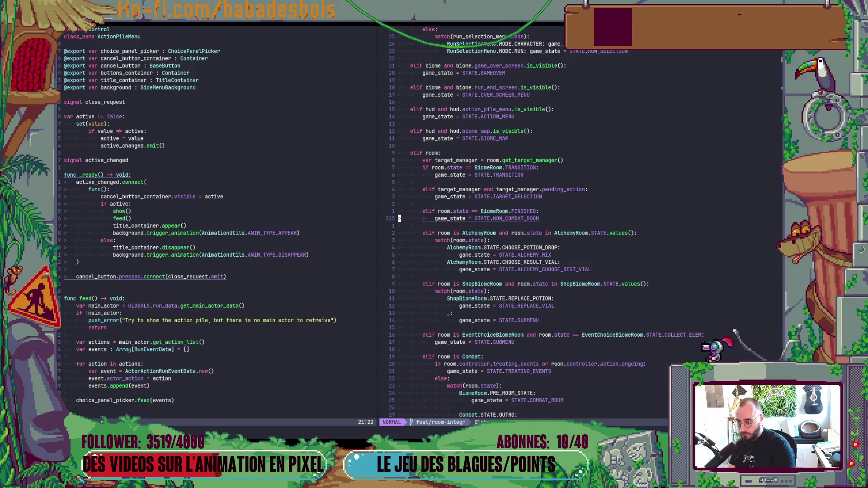
{"action": "key", "text": "ctrl+u"}
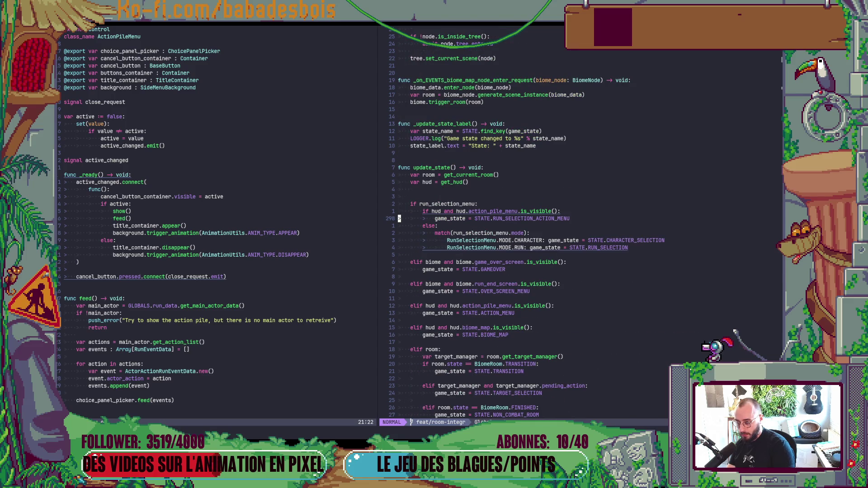
{"action": "key", "text": "1"}
{"action": "key", "text": "2"}
{"action": "key", "text": "j"}
{"action": "key", "text": "f"}
{"action": "key", "text": "("}
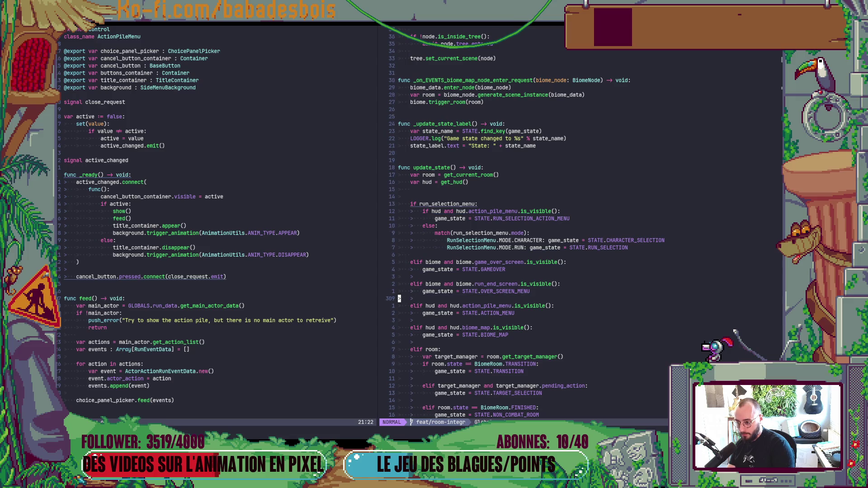
{"action": "type", "text": "b"}
{"action": "type", "text": "Cac"}
{"action": "type", "text": "tive:"}
{"action": "key", "text": "Escape"}
{"action": "key", "text": "Return"}
{"action": "key", "text": "alt+Tab"}
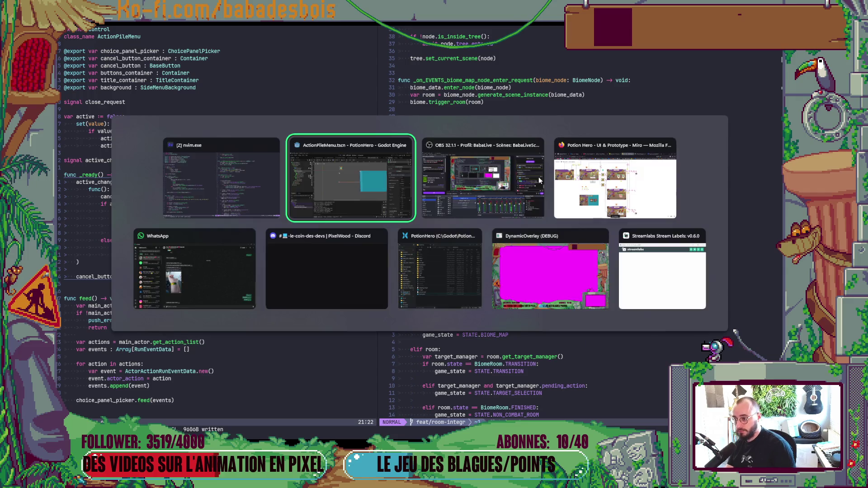
{"action": "key", "text": "F5"}
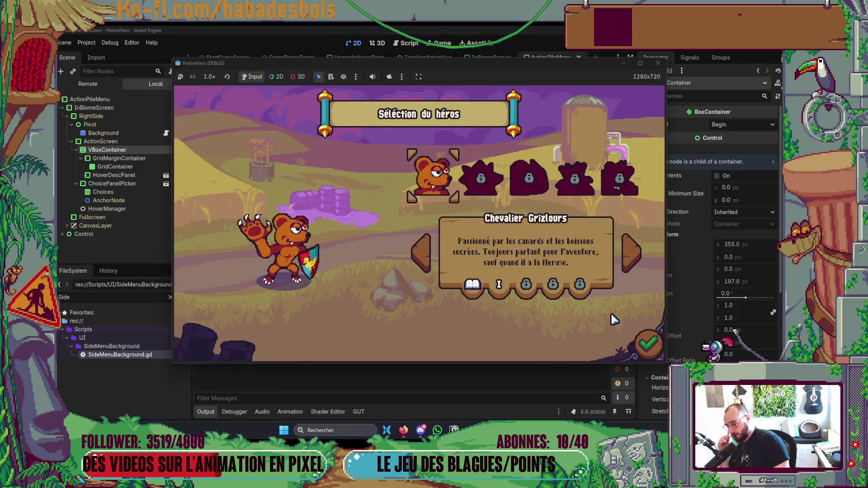
- Confirm the hero, select the second adventure, toggle the Pile d'actions panel twice, and stop with F8
{"action": "left_click", "coordinate": [420, 162]}
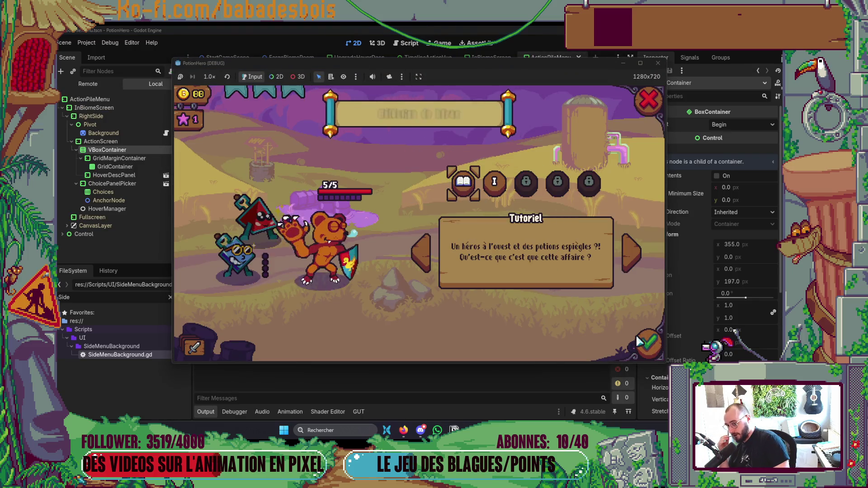
{"action": "left_click", "coordinate": [496, 186]}
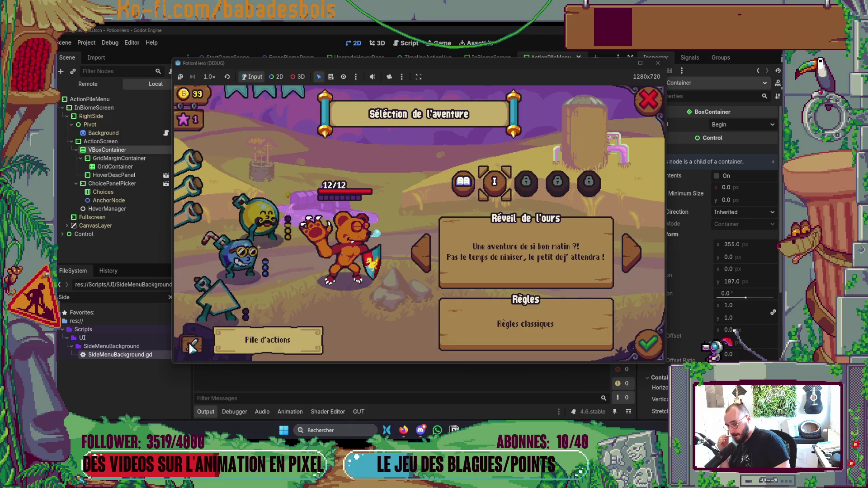
{"action": "left_click", "coordinate": [194, 347]}
{"action": "left_click", "coordinate": [193, 347]}
{"action": "left_click", "coordinate": [193, 347]}
{"action": "left_click", "coordinate": [194, 347]}
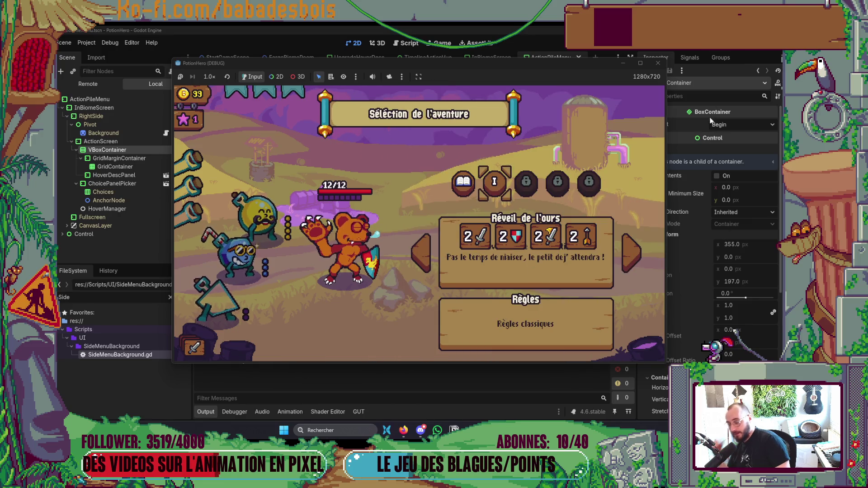
{"action": "key", "text": "F8"}
{"action": "key", "text": "alt+Tab"}
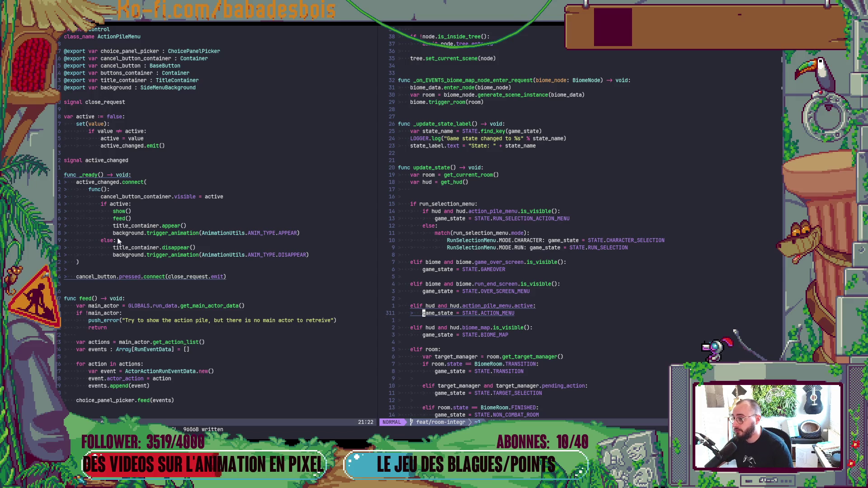
- Wrap the show() call in an 'if !visible:' check, indenting show() beneath it
{"action": "scroll", "coordinate": [118, 242], "scroll_direction": "down", "scroll_amount": 3}
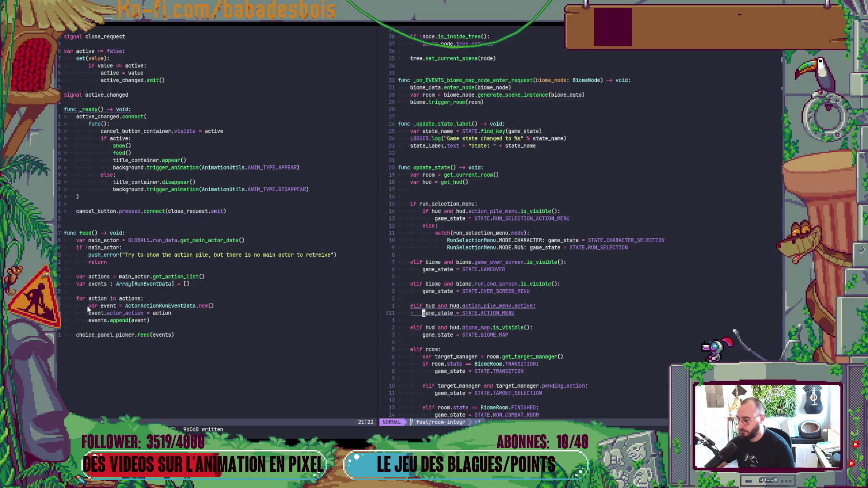
{"action": "left_click", "coordinate": [146, 146]}
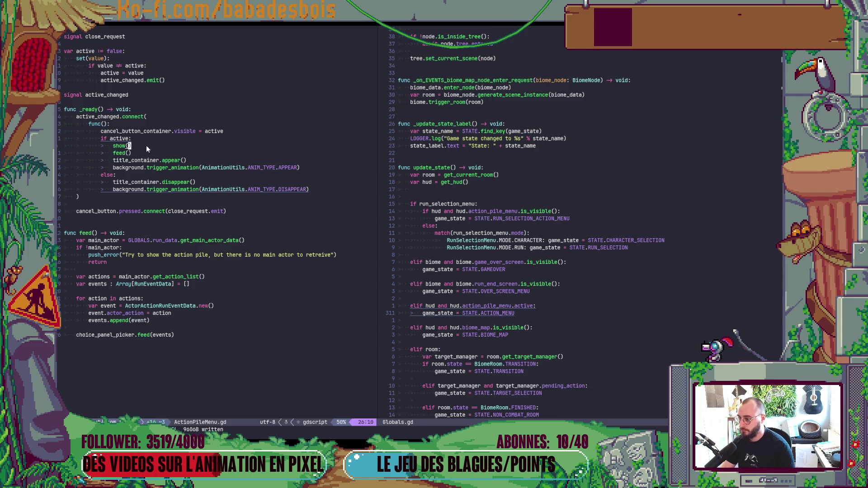
{"action": "key", "text": "shift+o"}
{"action": "type", "text": "if"}
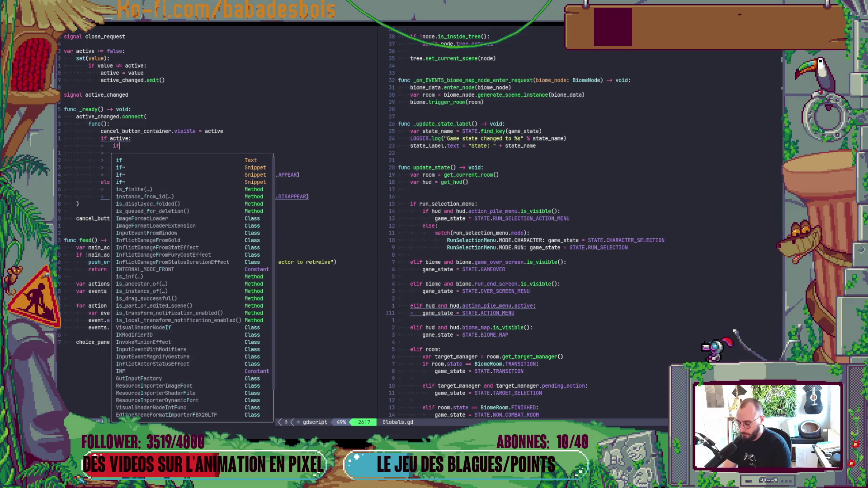
{"action": "type", "text": " !visible"}
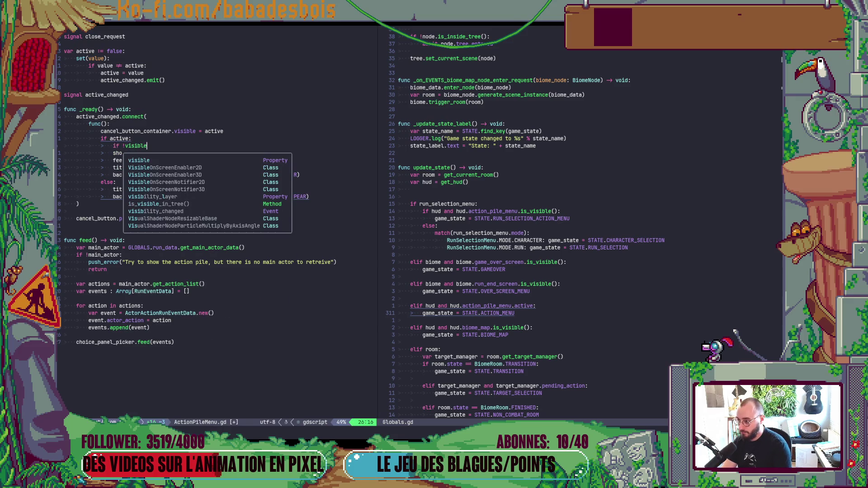
{"action": "key", "text": "Escape"}
{"action": "type", "text": "A:"}
{"action": "key", "text": "Escape"}
{"action": "key", "text": "j"}
{"action": "key", "text": ">"}
{"action": "key", "text": ">"}
{"action": "key", "text": "j"}
{"action": "key", "text": "k"}
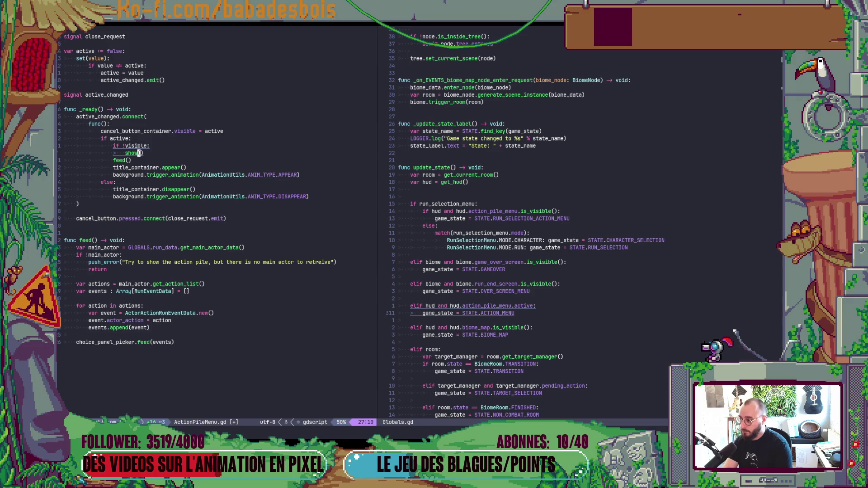
- Add two 'await get_tree().process_frame' lines after show() and save ActionPileMenu.gd
{"action": "type", "text": "o"}
{"action": "type", "text": "wait "}
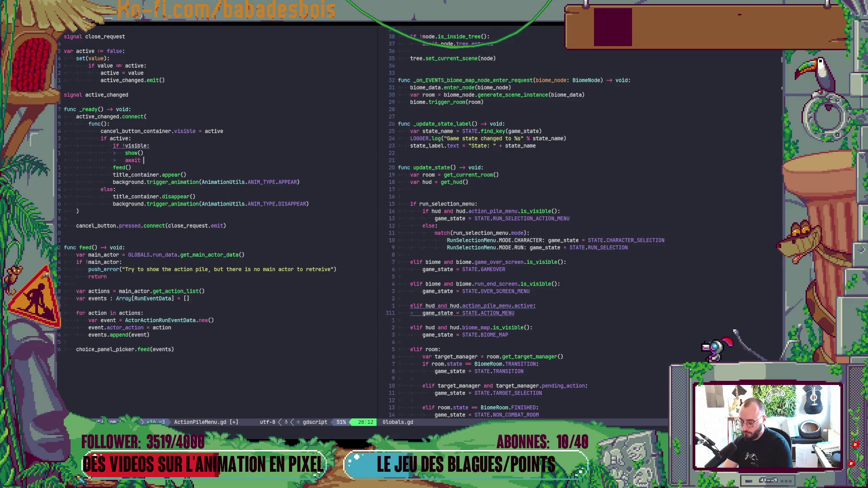
{"action": "type", "text": "get_tree().rp"}
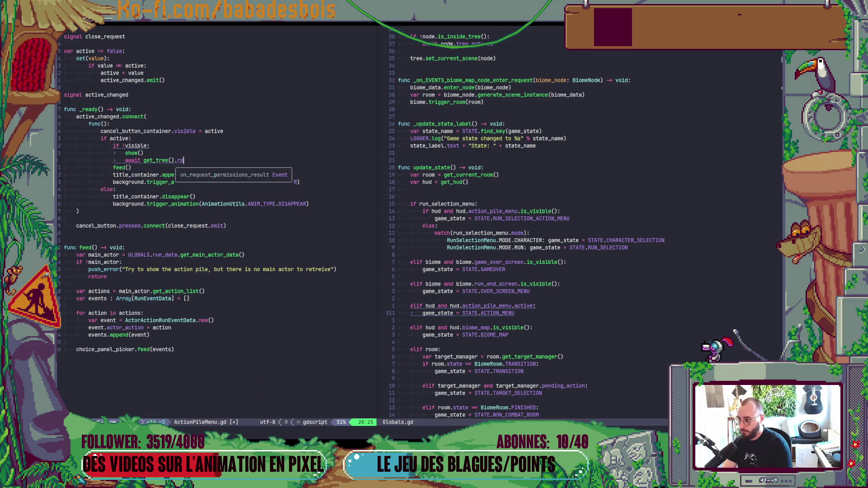
{"action": "key", "text": "Tab"}
{"action": "key", "text": "Escape"}
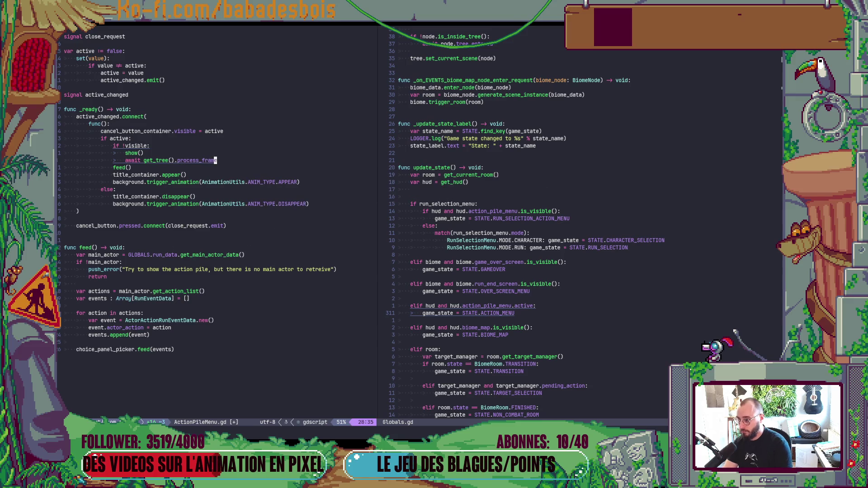
{"action": "key", "text": "y"}
{"action": "key", "text": "y"}
{"action": "type", "text": "p:w"}
{"action": "key", "text": "Return"}
{"action": "key", "text": "j"}
{"action": "key", "text": "j"}
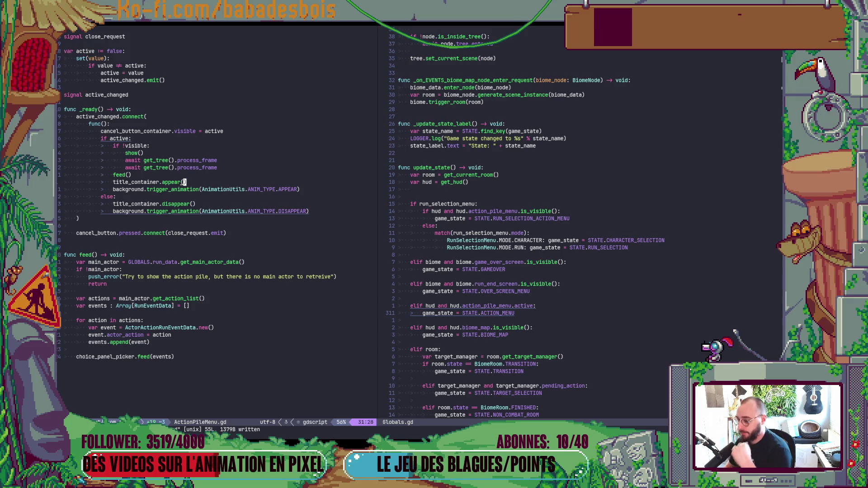
{"action": "key", "text": "alt+Tab"}
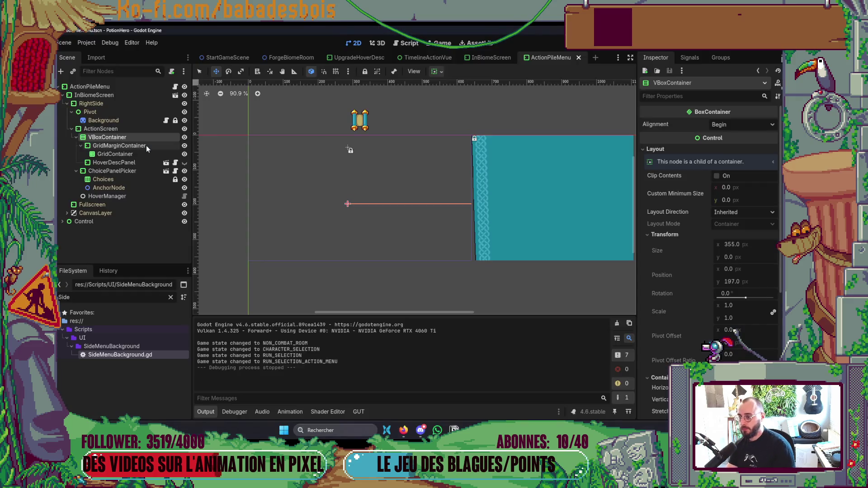
{"action": "left_click", "coordinate": [136, 171]}
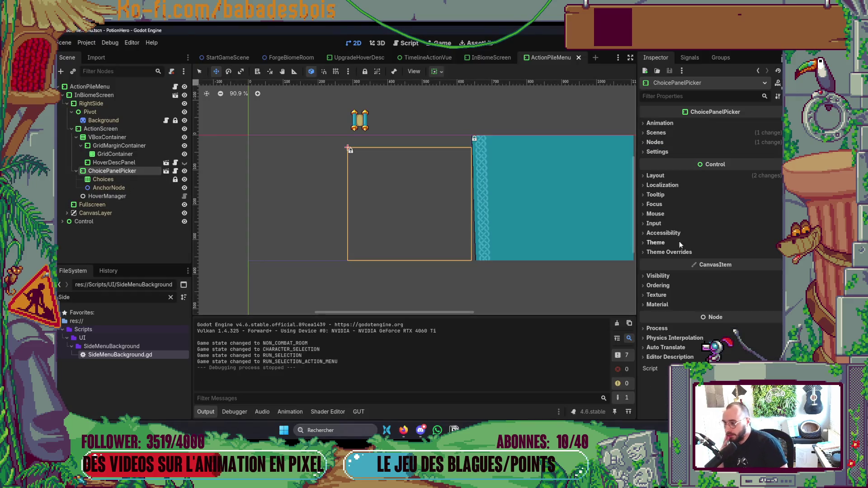
{"action": "left_click", "coordinate": [661, 152]}
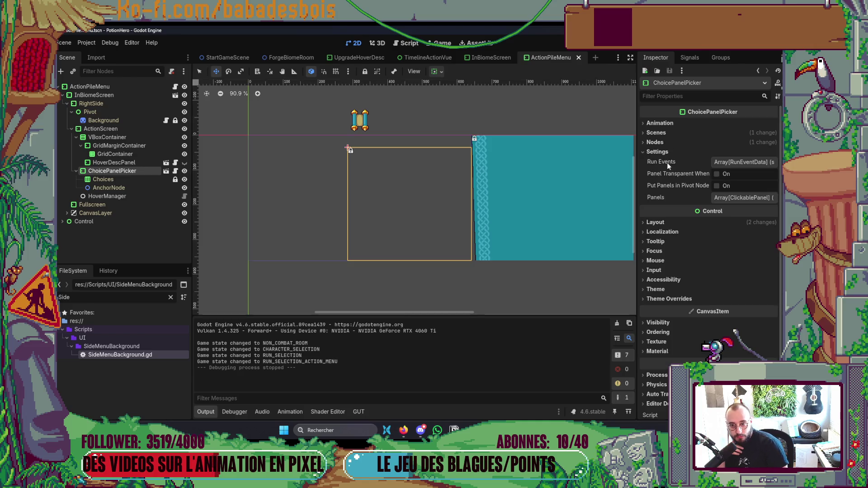
{"action": "left_click", "coordinate": [717, 186]}
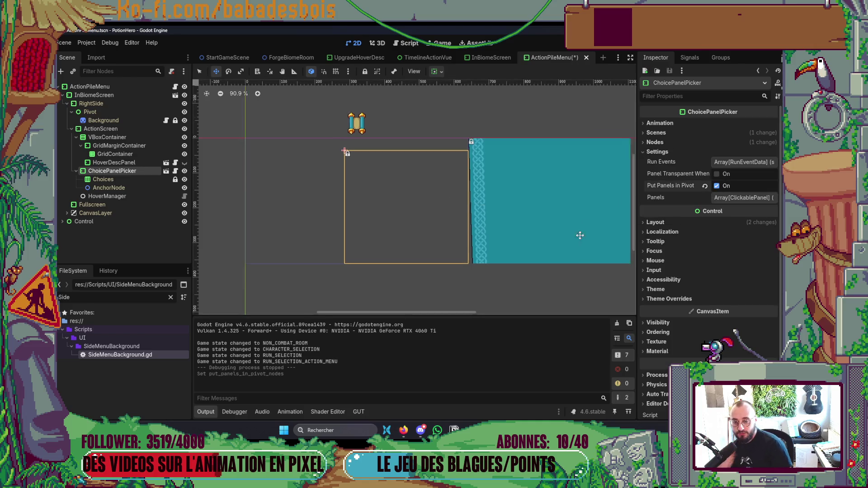
{"action": "left_click_drag", "start_coordinate": [579, 234], "coordinate": [570, 249]}
{"action": "key", "text": "ctrl+s"}
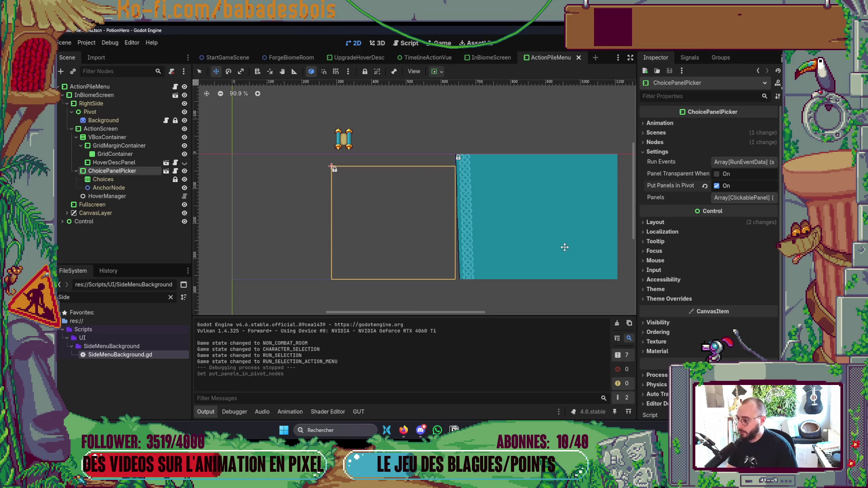
{"action": "key", "text": "alt+Tab"}
{"action": "left_click", "coordinate": [186, 195]}
{"action": "key", "text": "alt+Tab"}
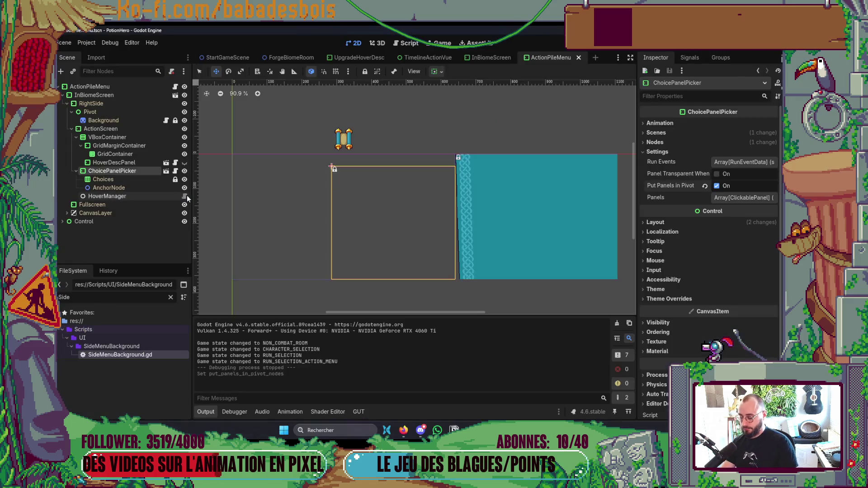
{"action": "key", "text": "F5"}
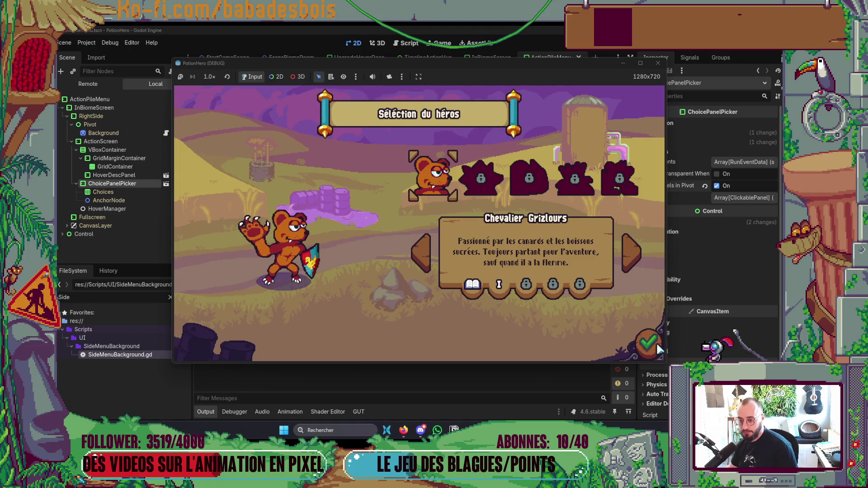
{"action": "left_click", "coordinate": [656, 347]}
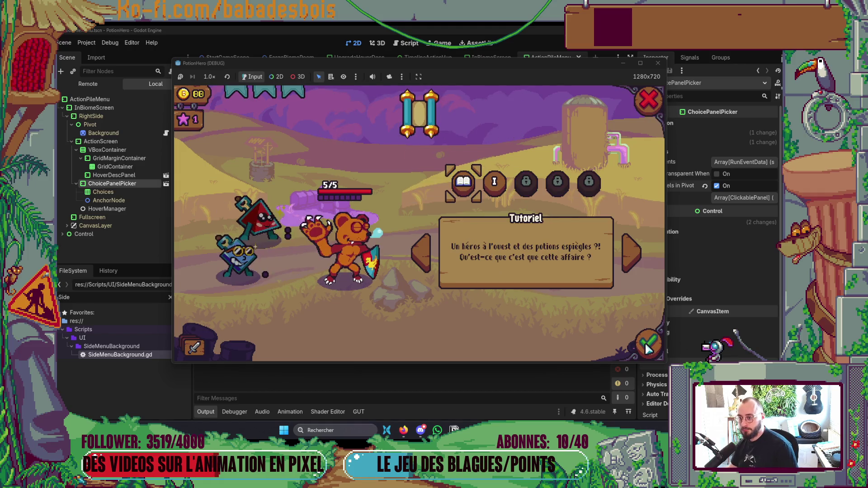
{"action": "left_click", "coordinate": [199, 353]}
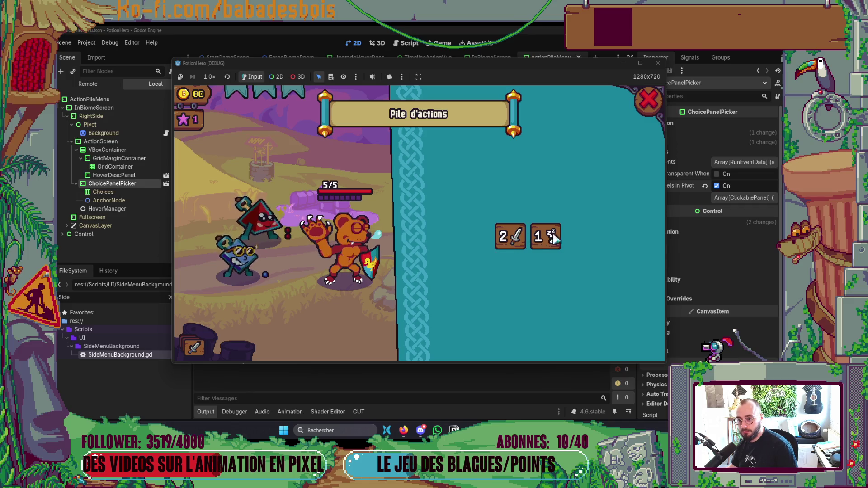
{"action": "left_click", "coordinate": [649, 99]}
{"action": "left_click", "coordinate": [658, 62]}
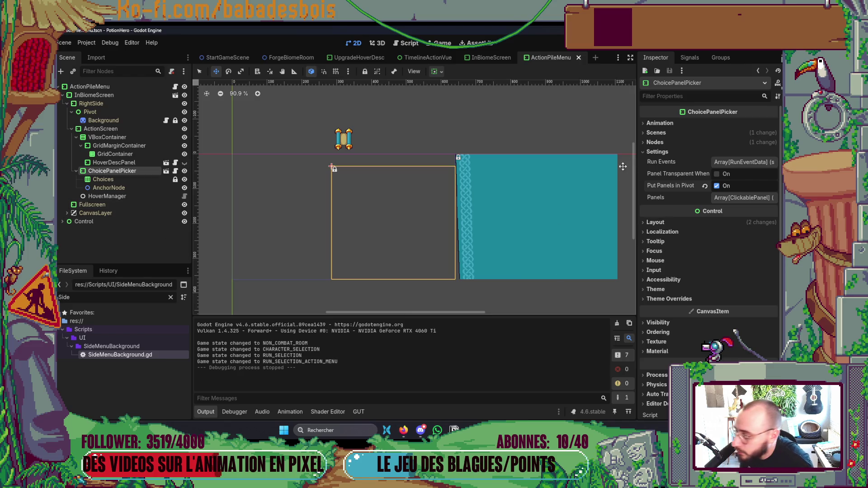
- Clear HoverManager's Vue Elem Container, assign ChoicePanelPicker as its Choice Panel Picker, and save
{"action": "left_click", "coordinate": [141, 198]}
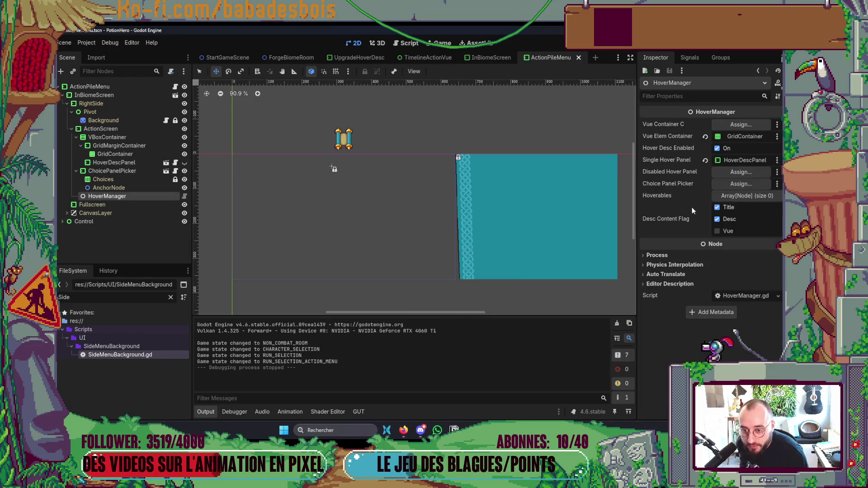
{"action": "left_click", "coordinate": [705, 136]}
{"action": "left_click", "coordinate": [729, 184]}
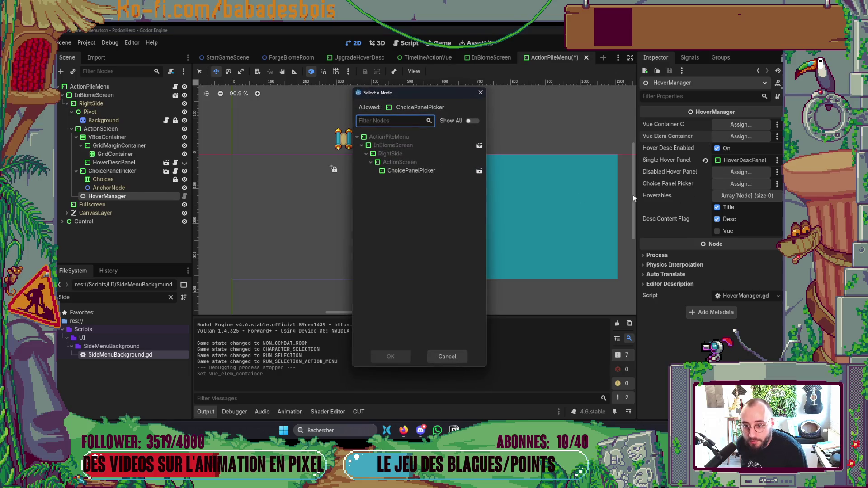
{"action": "double_click", "coordinate": [433, 170]}
{"action": "key", "text": "ctrl+s"}
- Enable Panel Transparent When on ChoicePanelPicker and test opening and closing the Pile d'actions panel
{"action": "left_click", "coordinate": [113, 171]}
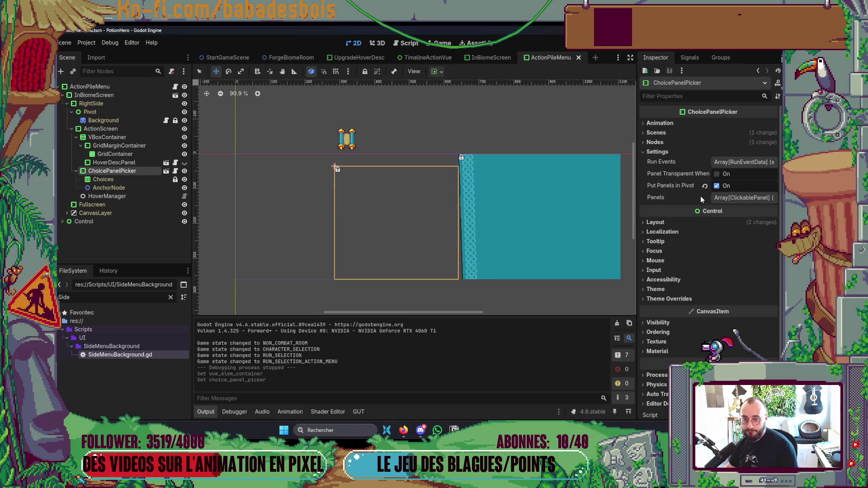
{"action": "left_click", "coordinate": [717, 174]}
{"action": "key", "text": "F5"}
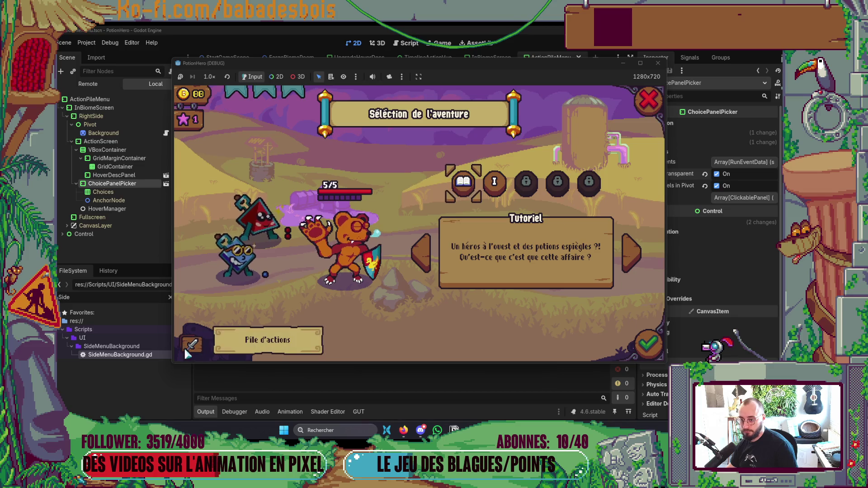
{"action": "left_click", "coordinate": [194, 348]}
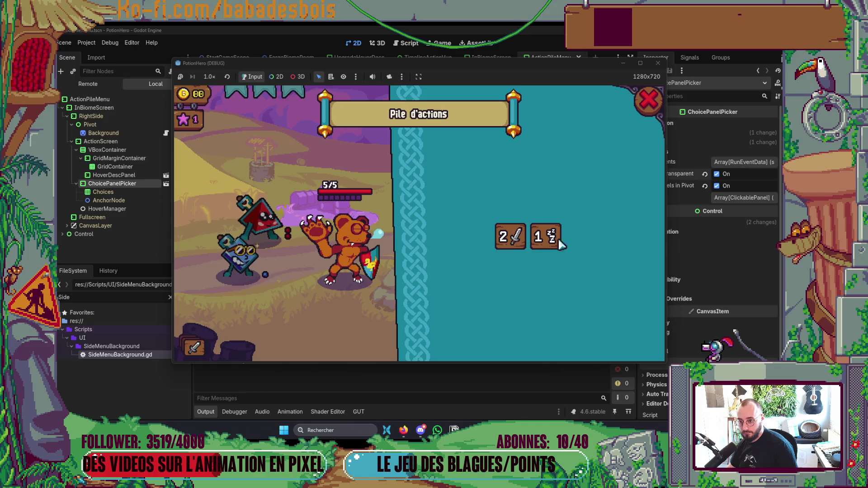
{"action": "left_click", "coordinate": [649, 100]}
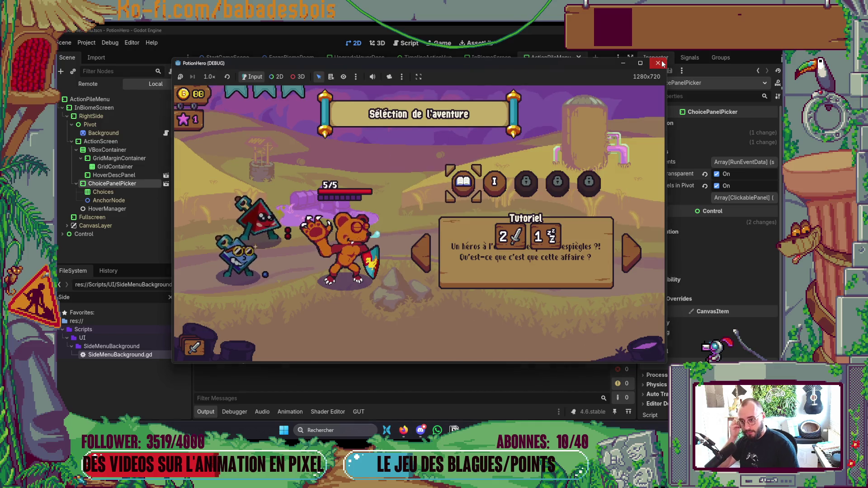
{"action": "left_click", "coordinate": [660, 64]}
{"action": "key", "text": "alt+Tab"}
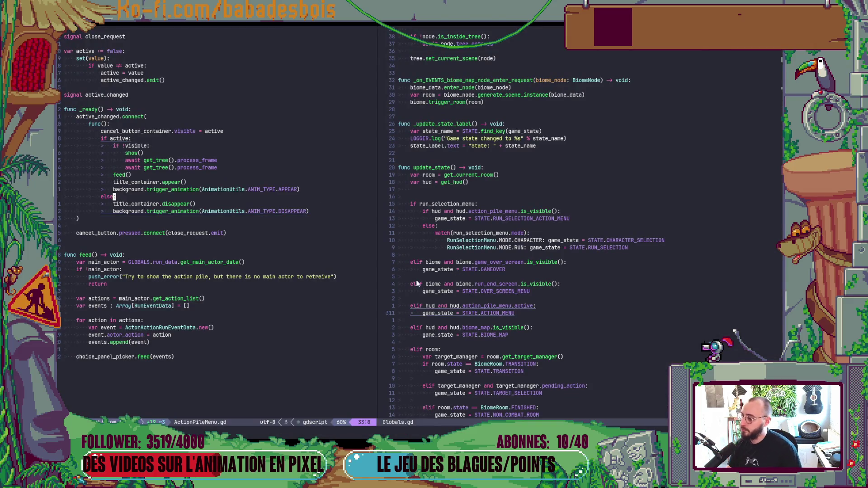
- Revert HoverManager's Single Hover Panel to empty, dropping HoverDescPanel, and save the scene
{"action": "key", "text": "alt+Tab"}
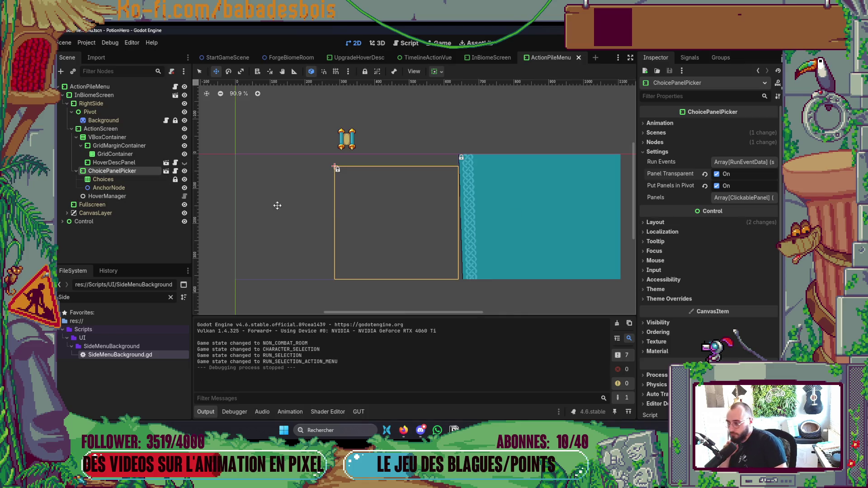
{"action": "left_click", "coordinate": [145, 197]}
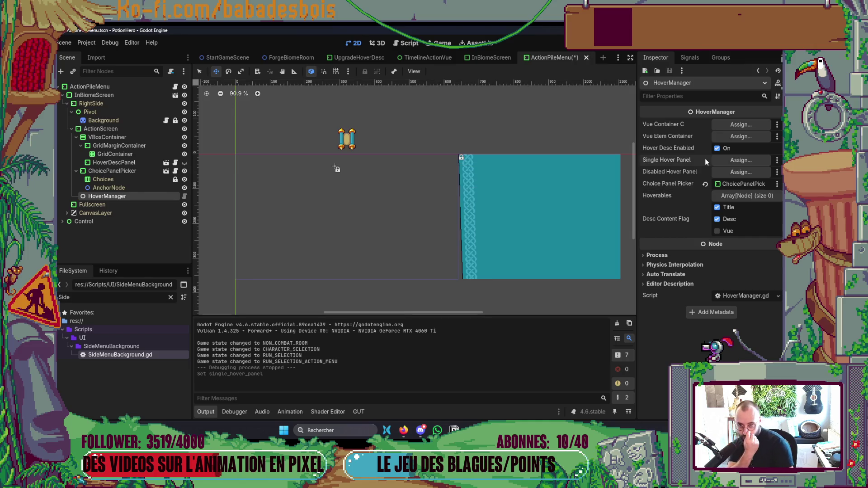
{"action": "left_click", "coordinate": [704, 160]}
{"action": "key", "text": "ctrl+s"}
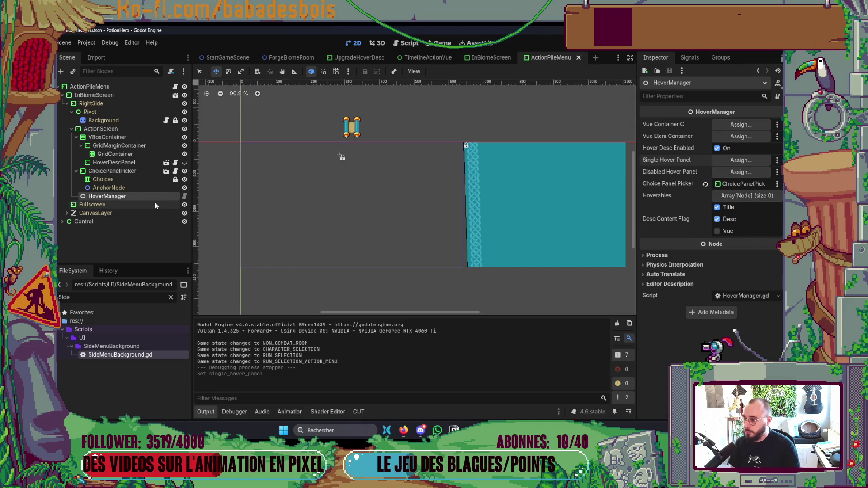
{"action": "key", "text": "alt+Tab"}
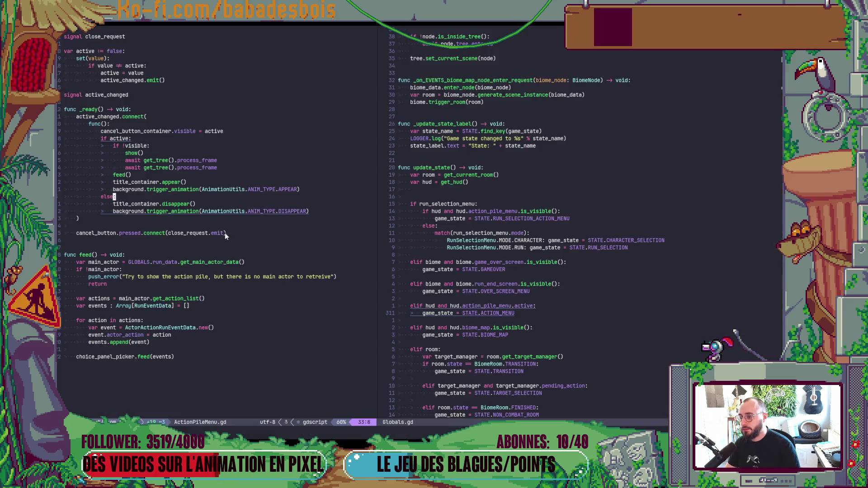
- Scroll Globals.gd up to the GAME_MENUS entry of the STATE enum
{"action": "left_click", "coordinate": [504, 234]}
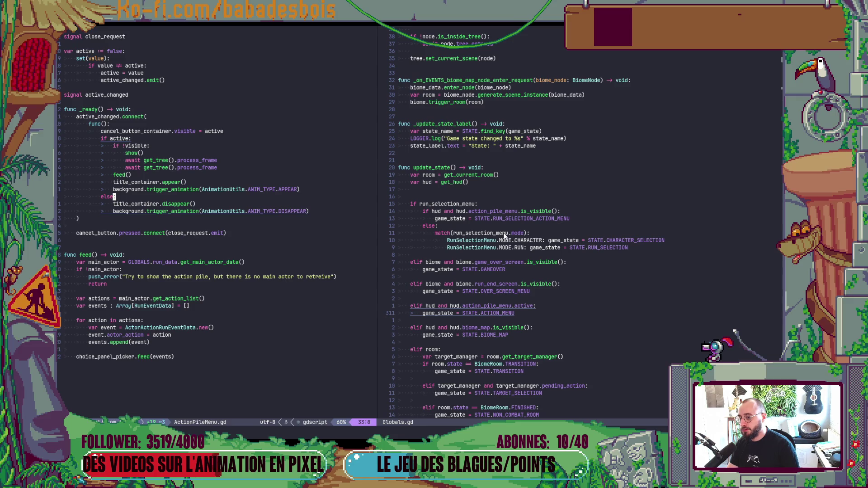
{"action": "scroll", "coordinate": [518, 233], "scroll_direction": "up", "scroll_amount": 3}
{"action": "scroll", "coordinate": [517, 228], "scroll_direction": "up", "scroll_amount": 20}
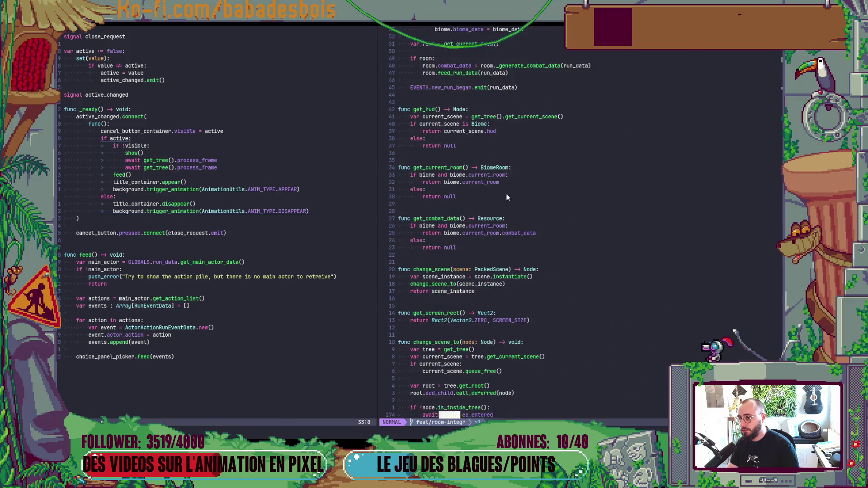
{"action": "scroll", "coordinate": [504, 113], "scroll_direction": "up", "scroll_amount": 20}
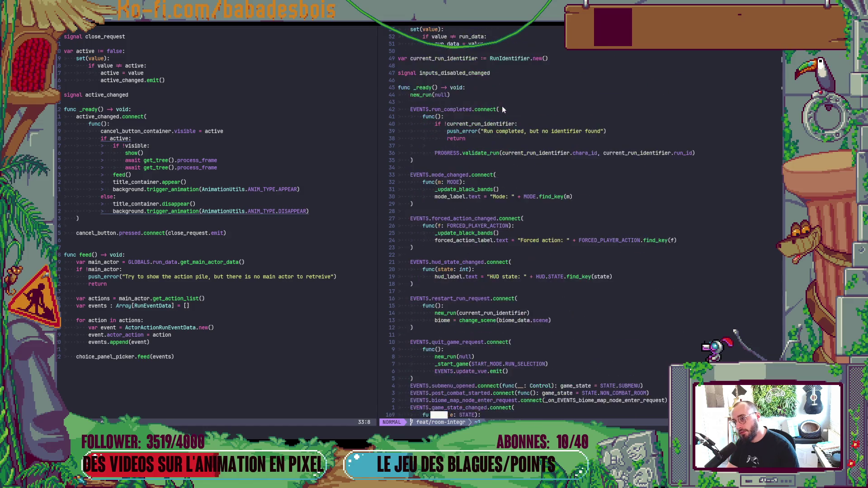
{"action": "scroll", "coordinate": [489, 86], "scroll_direction": "up", "scroll_amount": 20}
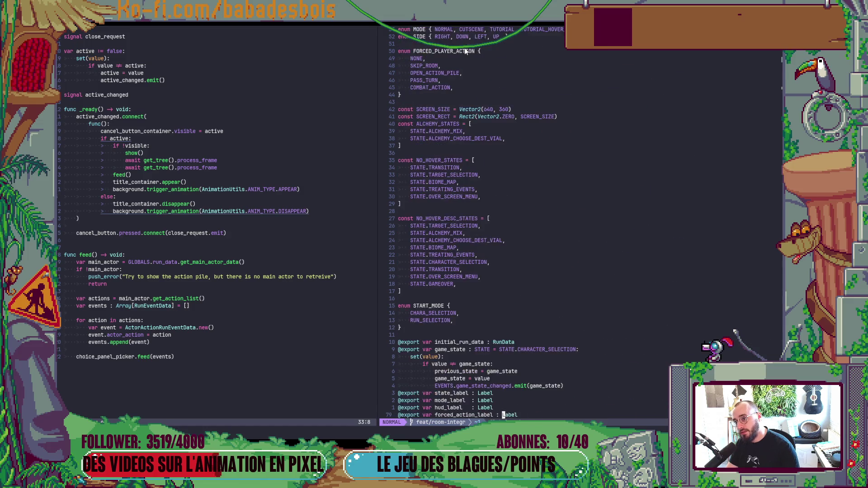
{"action": "left_click", "coordinate": [457, 65]}
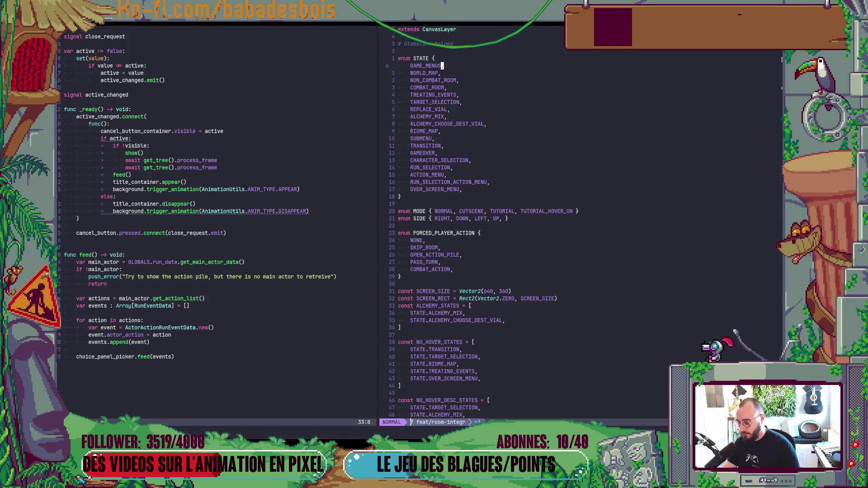
- Find and open BiomeRoom.gd, landing at its generate_hover_desc_layout function
{"action": "key", "text": "space"}
{"action": "key", "text": "f"}
{"action": "key", "text": "f"}
{"action": "type", "text": "biomeM"}
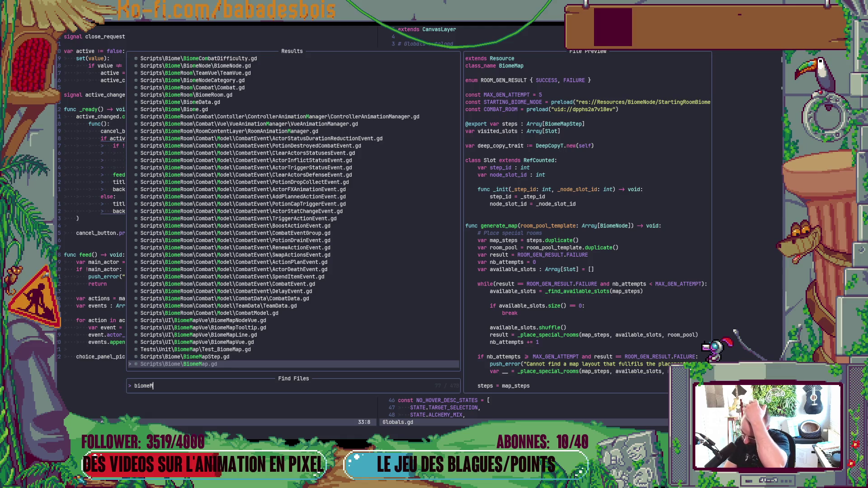
{"action": "key", "text": "ctrl+u"}
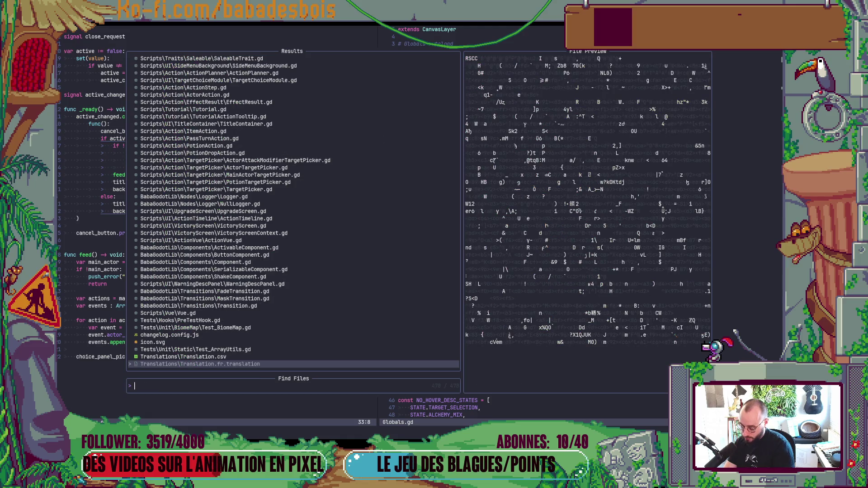
{"action": "type", "text": "BiomeRoom"}
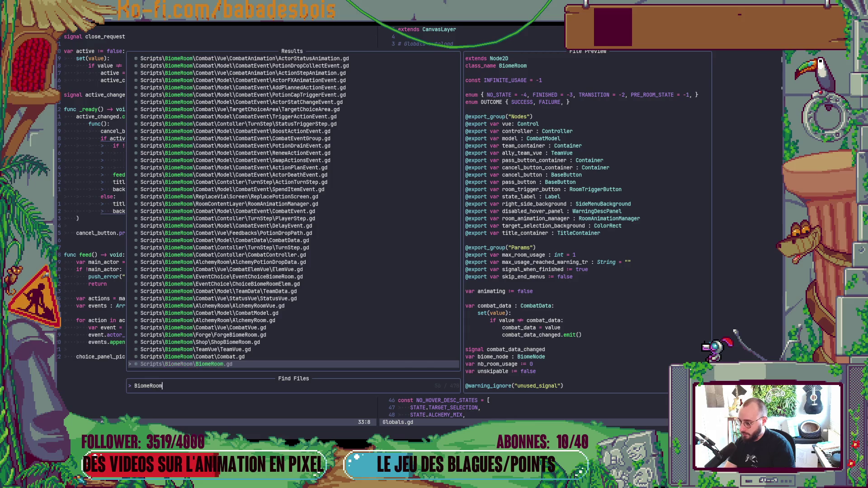
{"action": "key", "text": "Return"}
{"action": "key", "text": "ctrl+d"}
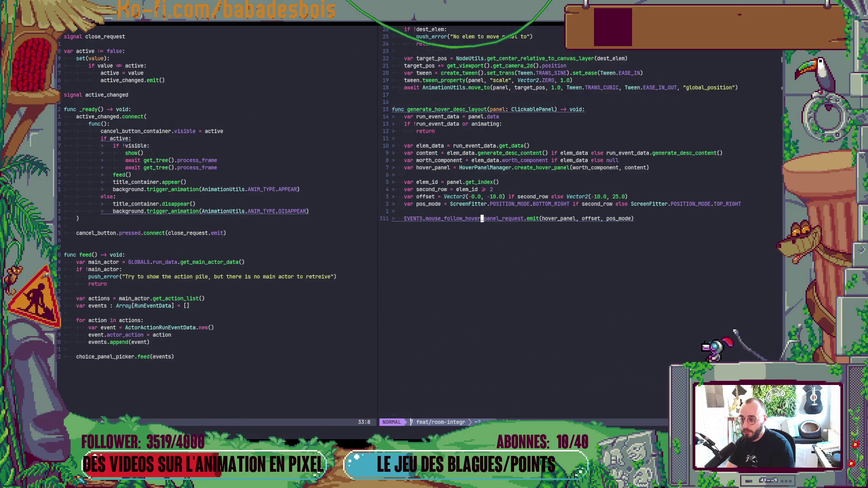
- Insert 'static ' before func generate_hover_desc_layout in BiomeRoom.gd
{"action": "key", "text": "9"}
{"action": "key", "text": "k"}
{"action": "key", "text": "5"}
{"action": "key", "text": "k"}
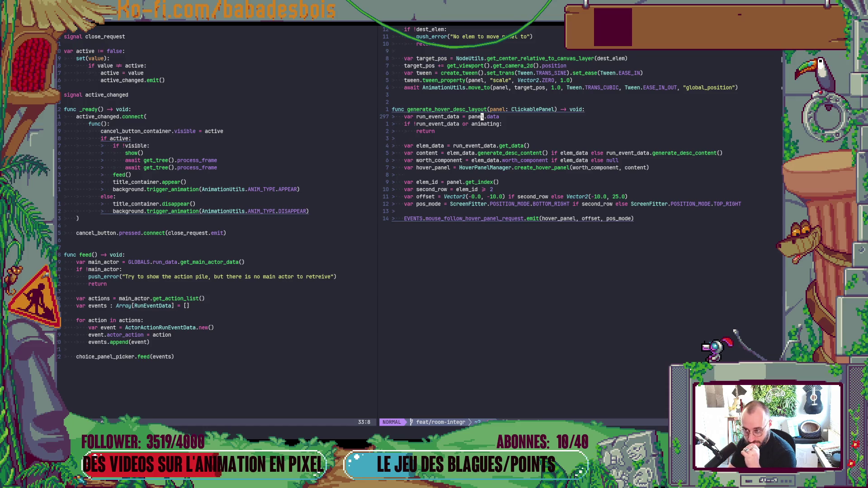
{"action": "type", "text": "kI"}
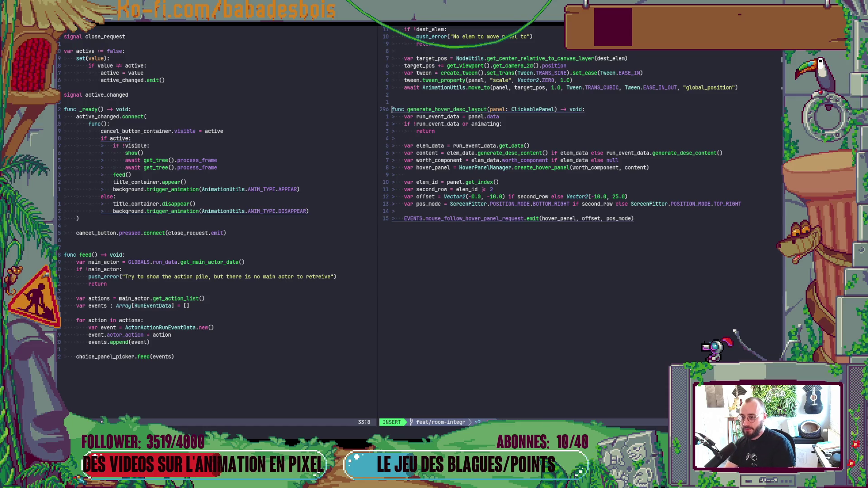
{"action": "type", "text": "static"}
{"action": "key", "text": "Escape"}
{"action": "key", "text": "j"}
{"action": "key", "text": "j"}
- Remove ' or animating' from the early-return check and save BiomeRoom.gd
{"action": "key", "text": "$"}
{"action": "key", "text": "b"}
{"action": "key", "text": "b"}
{"action": "key", "text": "b"}
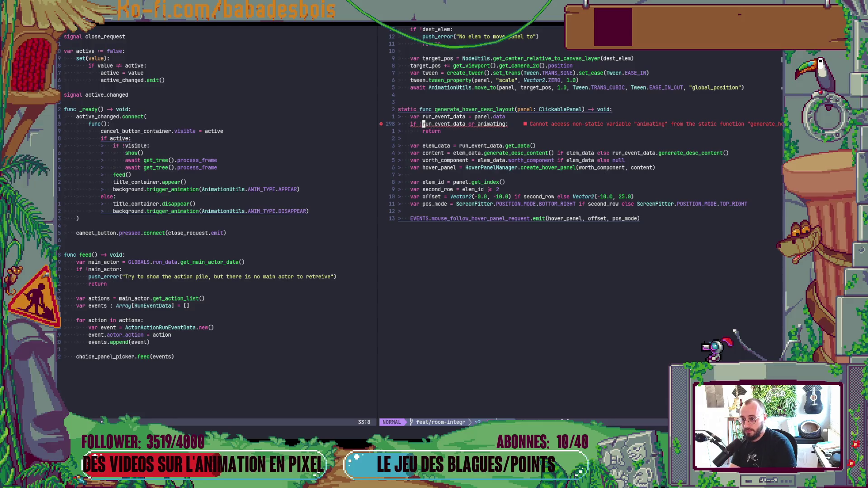
{"action": "key", "text": "f"}
{"action": "key", "text": "d"}
{"action": "key", "text": "w"}
{"action": "key", "text": "h"}
{"action": "key", "text": "d"}
{"action": "key", "text": "t"}
{"action": "key", "text": "colon"}
{"action": "type", "text": ":w"}
{"action": "key", "text": "Return"}
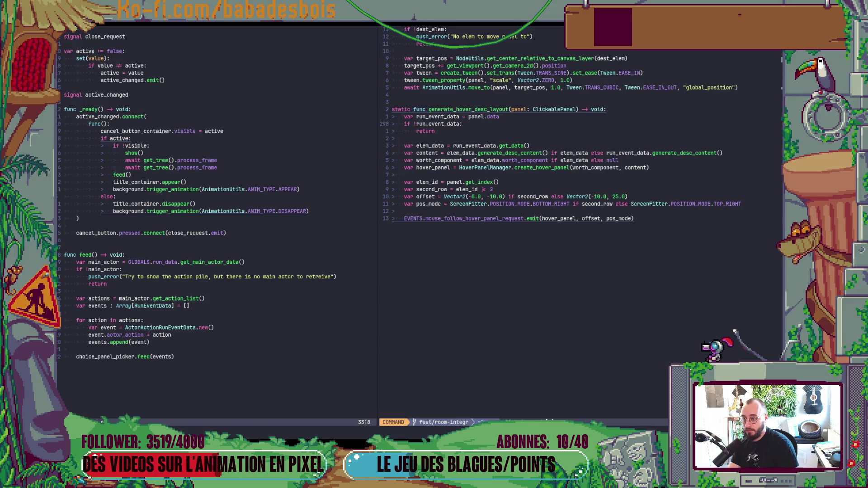
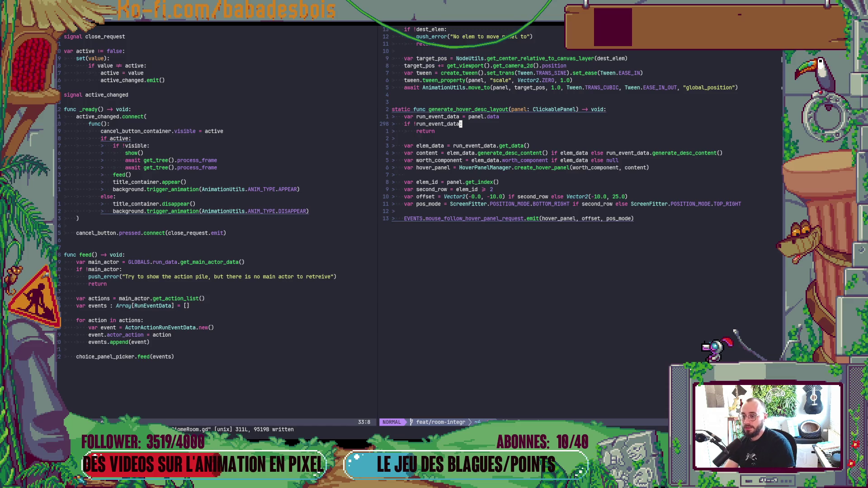
- Find and open HoverPanelManager.gd with Telescope, then jump to the end of the file
{"action": "key", "text": "k"}
{"action": "key", "text": "k"}
{"action": "key", "text": "k"}
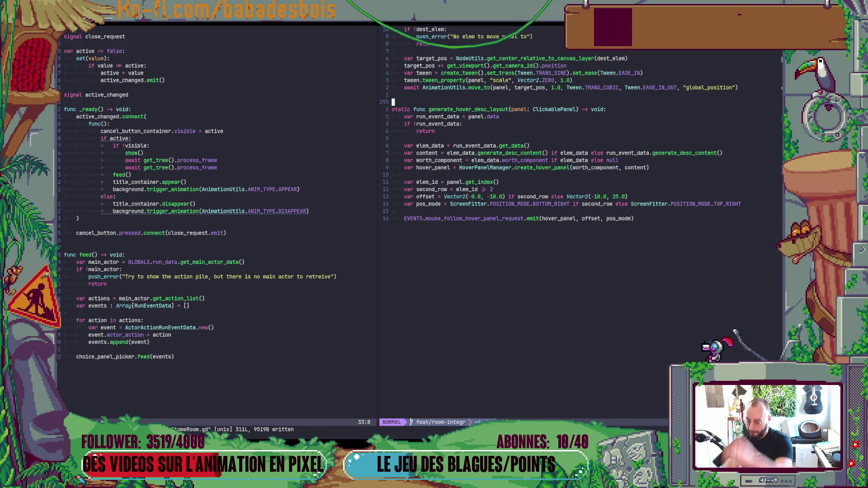
{"action": "key", "text": "space"}
{"action": "key", "text": "f"}
{"action": "key", "text": "f"}
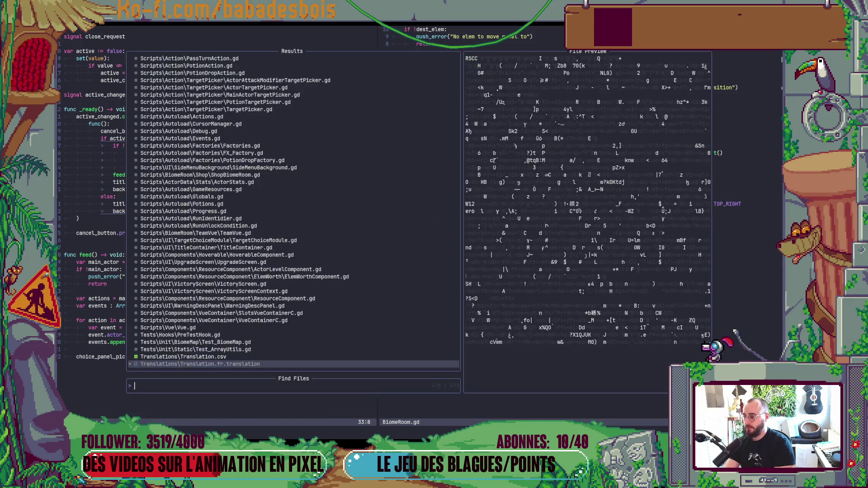
{"action": "type", "text": "HoverPanelM"}
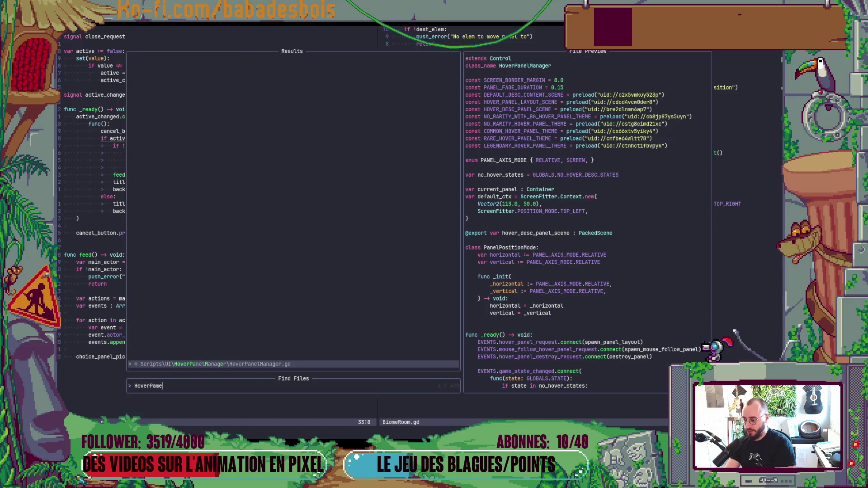
{"action": "key", "text": "Return"}
{"action": "key", "text": "G"}
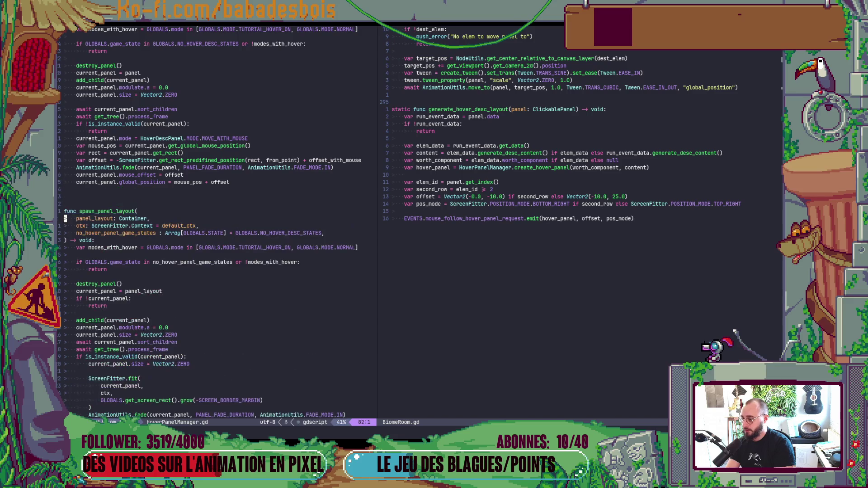
- Copy BiomeRoom.gd's generate_hover_desc_layout function to the end of HoverPanelManager.gd
{"action": "key", "text": "ctrl+w"}
{"action": "key", "text": "l"}
{"action": "key", "text": "j"}
{"action": "key", "text": "V"}
{"action": "key", "text": "j"}
{"action": "key", "text": "j"}
{"action": "key", "text": "j"}
{"action": "key", "text": "j"}
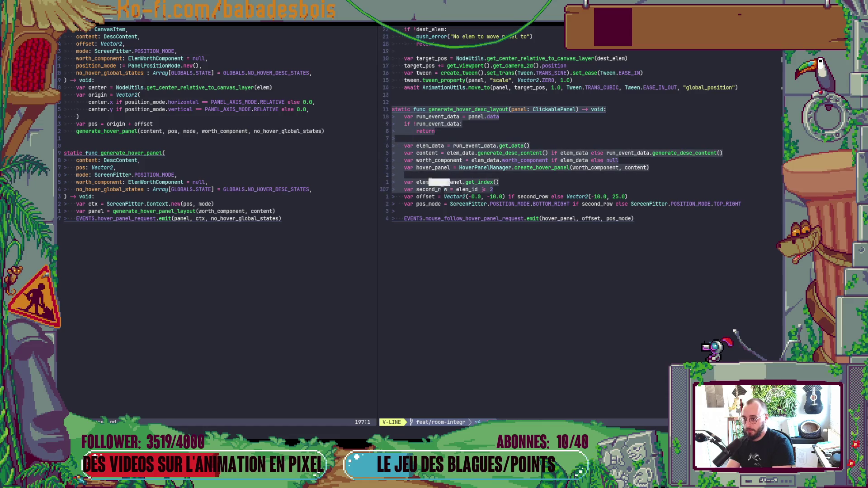
{"action": "key", "text": "y"}
{"action": "key", "text": "ctrl+w"}
{"action": "key", "text": "h"}
{"action": "key", "text": "p"}
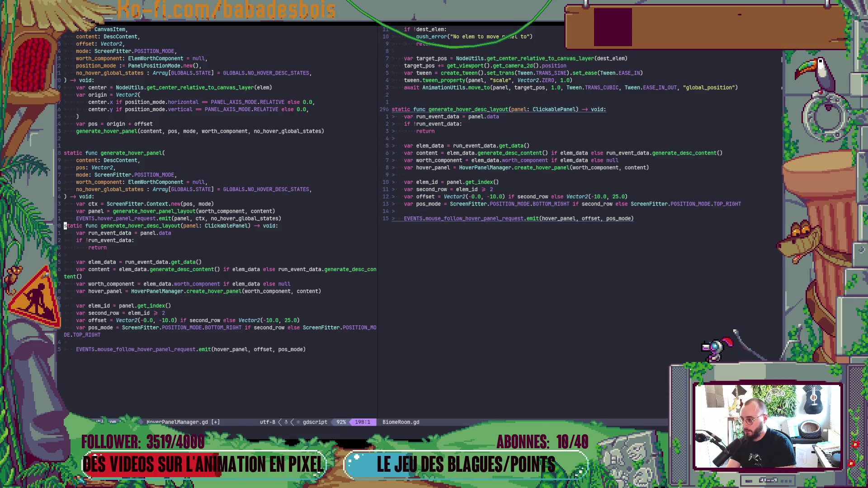
- Rename the pasted copy to generate_hover_dynamic_layout and add a blank line above it
{"action": "key", "text": "$"}
{"action": "key", "text": "b"}
{"action": "key", "text": "b"}
{"action": "key", "text": "b"}
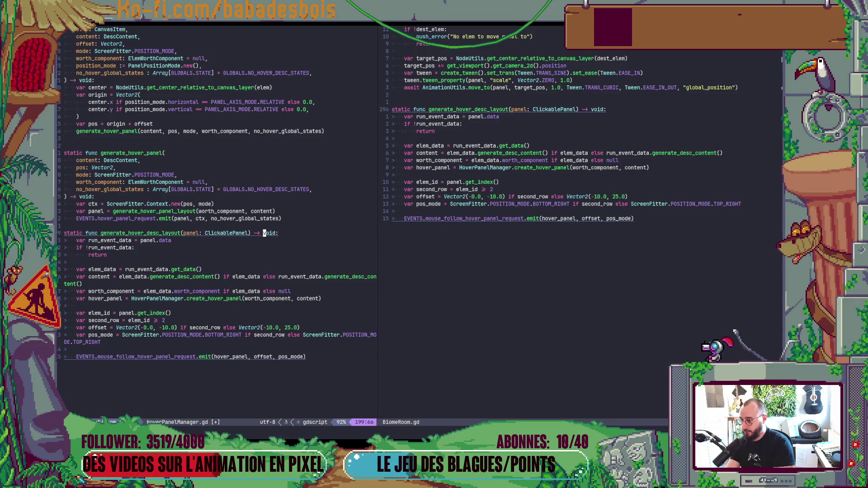
{"action": "key", "text": "%"}
{"action": "key", "text": "0"}
{"action": "key", "text": "w"}
{"action": "key", "text": "w"}
{"action": "key", "text": "w"}
{"action": "key", "text": "c"}
{"action": "key", "text": "t"}
{"action": "key", "text": "parenleft"}
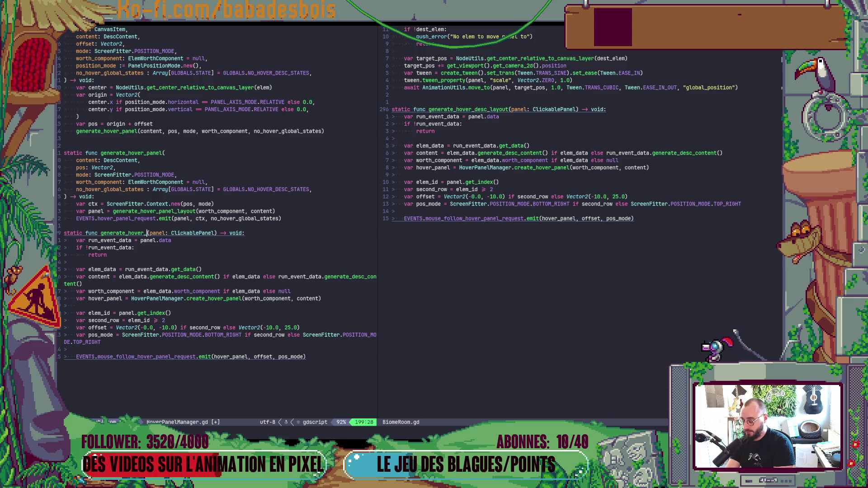
{"action": "type", "text": "dyna"}
{"action": "type", "text": "mic"}
{"action": "type", "text": "_layoyu"}
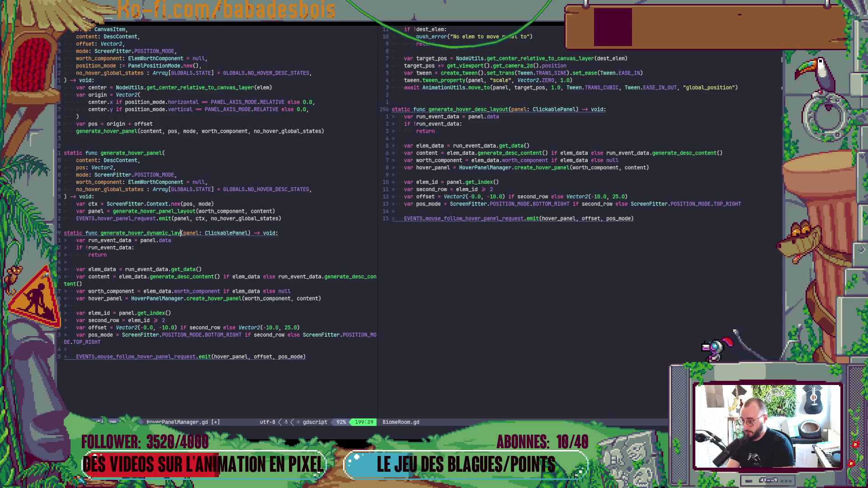
{"action": "key", "text": "BackSpace"}
{"action": "key", "text": "BackSpace"}
{"action": "type", "text": "ut"}
{"action": "key", "text": "Escape"}
{"action": "key", "text": "bracketleft"}
{"action": "key", "text": "space"}
- In the original function, reduce the condition to 'if animating: return'
{"action": "key", "text": "j"}
{"action": "key", "text": "j"}
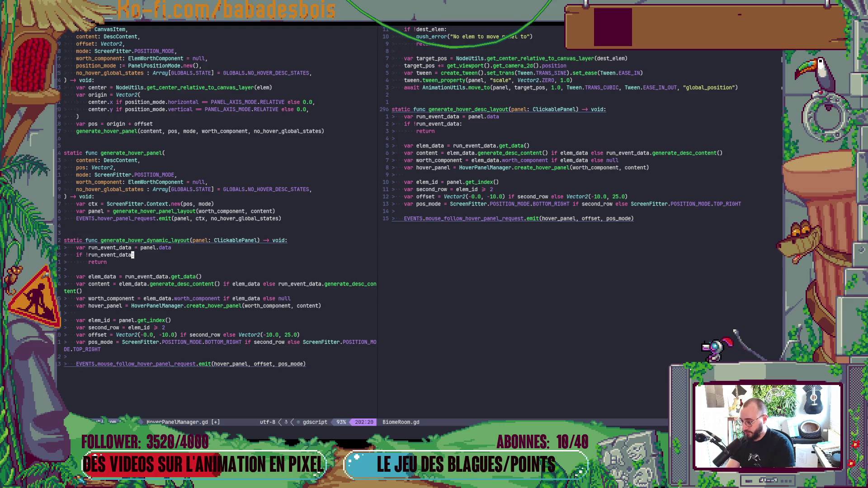
{"action": "left_click", "coordinate": [393, 110]}
{"action": "key", "text": "u"}
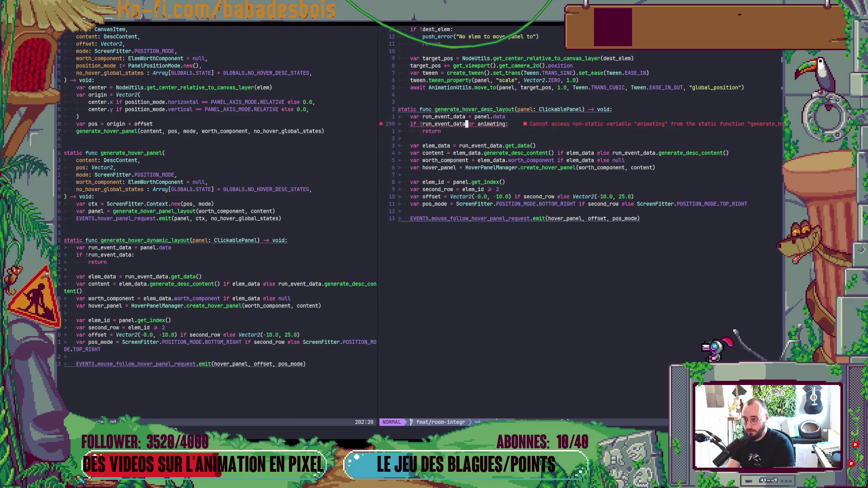
{"action": "key", "text": "B"}
{"action": "key", "text": "v"}
{"action": "key", "text": "w"}
{"action": "key", "text": "w"}
{"action": "key", "text": "w"}
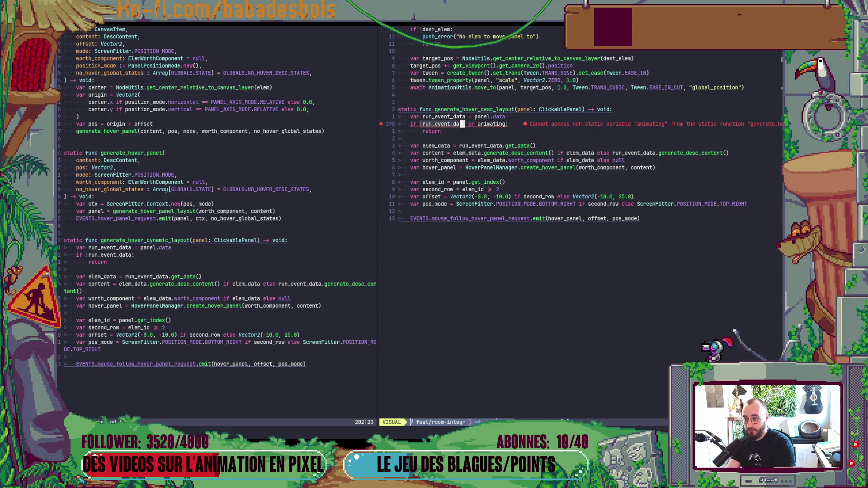
{"action": "key", "text": "d"}
- Delete the run_event_data declaration and the rest of the original function body
{"action": "key", "text": "k"}
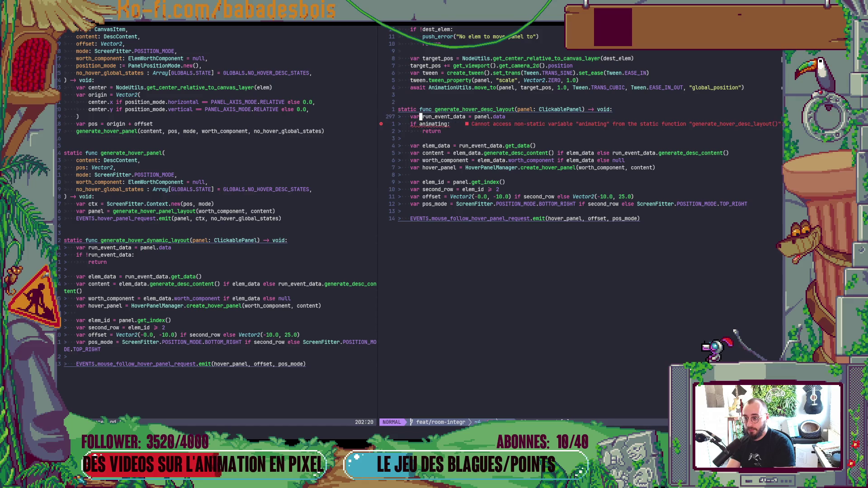
{"action": "key", "text": "d"}
{"action": "key", "text": "d"}
{"action": "key", "text": "j"}
{"action": "key", "text": "j"}
{"action": "key", "text": "j"}
{"action": "key", "text": "V"}
{"action": "key", "text": "j"}
{"action": "key", "text": "j"}
{"action": "key", "text": "j"}
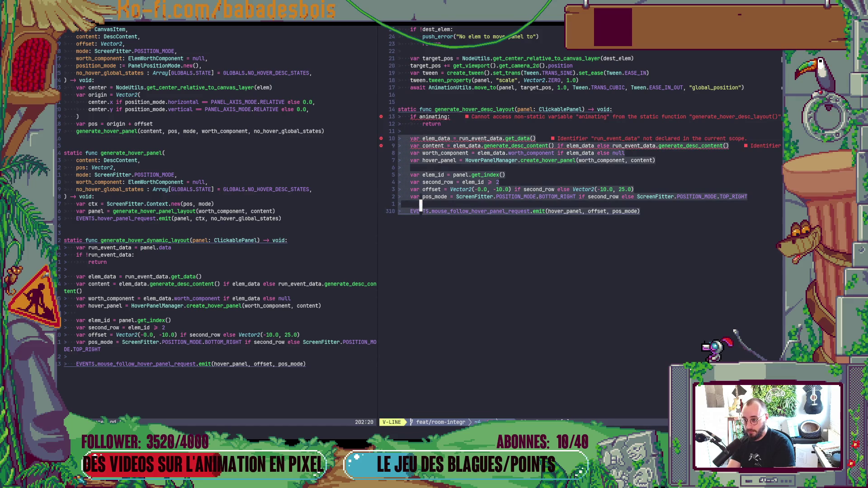
{"action": "key", "text": "d"}
{"action": "key", "text": "o"}
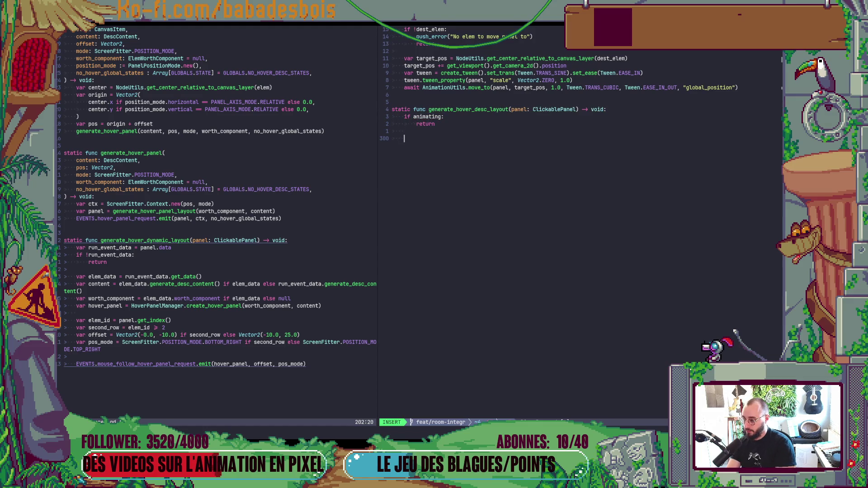
- Start the replacement call 'HoverPanelManager.gene' using autocompletion
{"action": "type", "text": "Hover"}
{"action": "key", "text": "ctrl+n"}
{"action": "key", "text": "ctrl+n"}
{"action": "key", "text": "ctrl+y"}
{"action": "type", "text": "."}
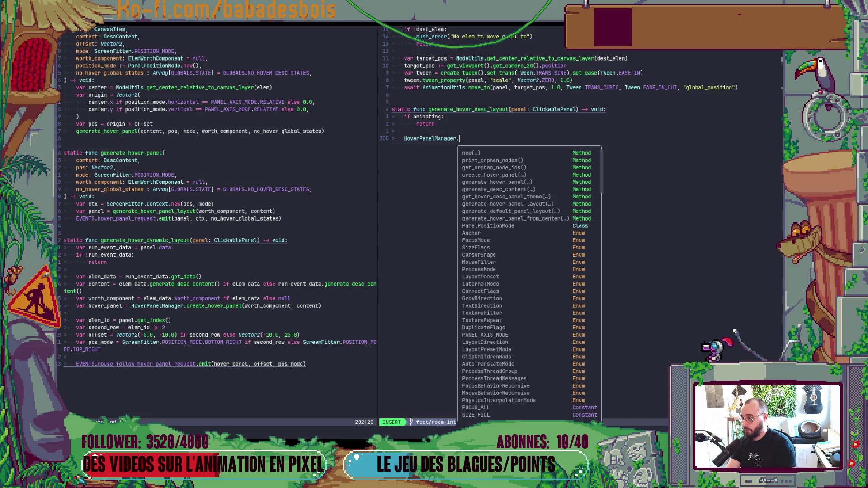
{"action": "type", "text": "gene"}
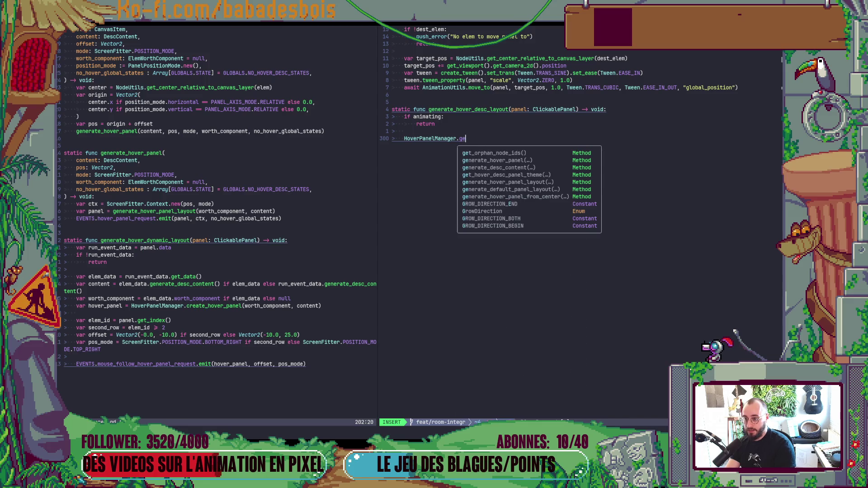
{"action": "key", "text": "ctrl+n"}
{"action": "key", "text": "ctrl+n"}
{"action": "key", "text": "ctrl+n"}
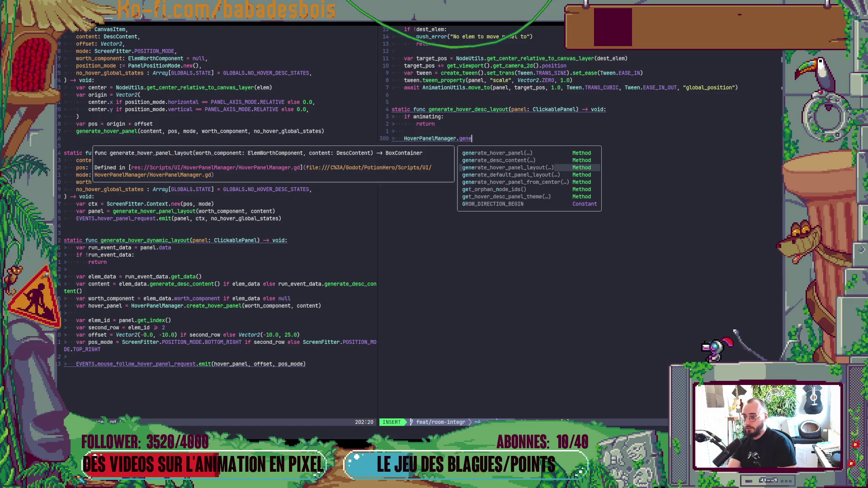
{"action": "key", "text": "ctrl+n"}
{"action": "key", "text": "Escape"}
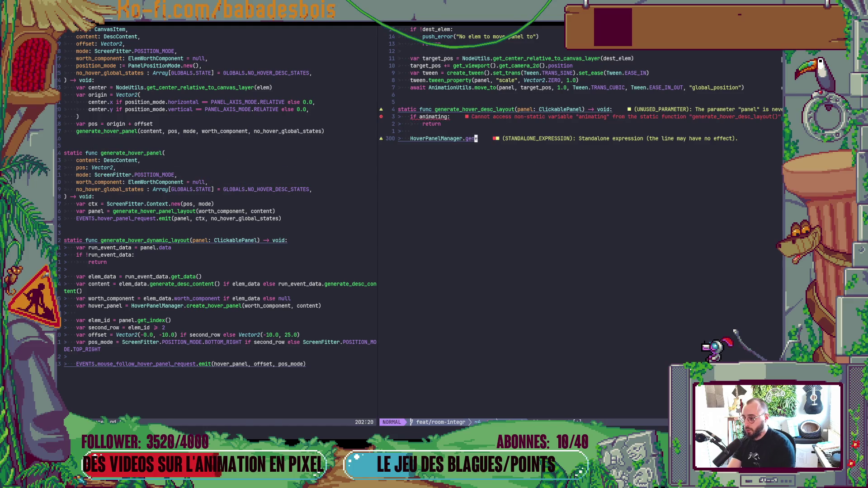
- Complete the line as HoverPanelManager.generate_hover_dynamic_layout(panel)
{"action": "left_click", "coordinate": [187, 240]}
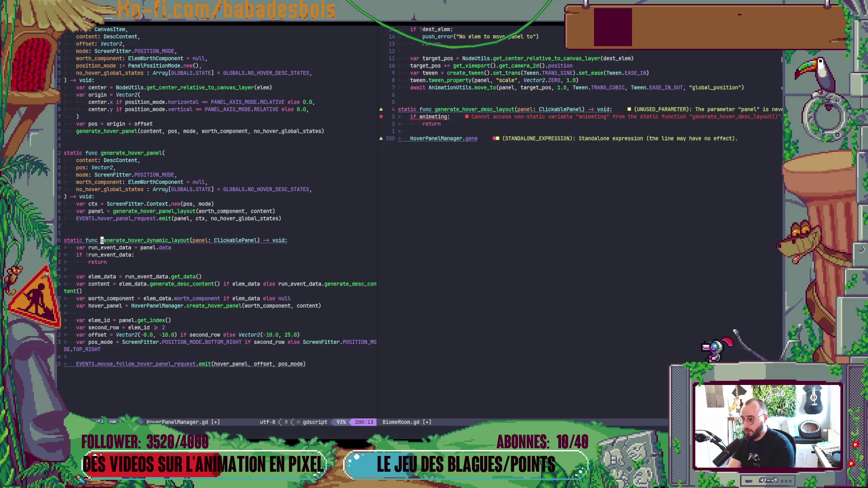
{"action": "key", "text": "ctrl+w"}
{"action": "key", "text": "l"}
{"action": "key", "text": "v"}
{"action": "key", "text": "i"}
{"action": "key", "text": "w"}
{"action": "type", "text": "p"}
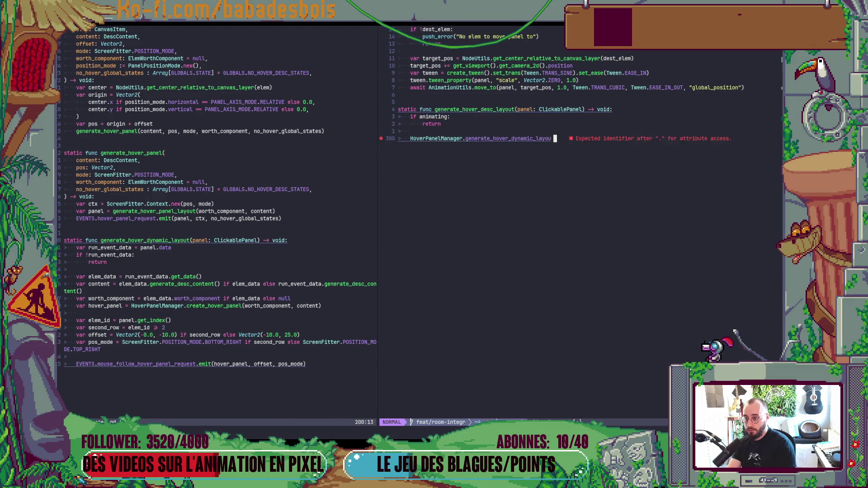
{"action": "type", "text": "a()"}
{"action": "key", "text": "Left"}
{"action": "type", "text": "panel"}
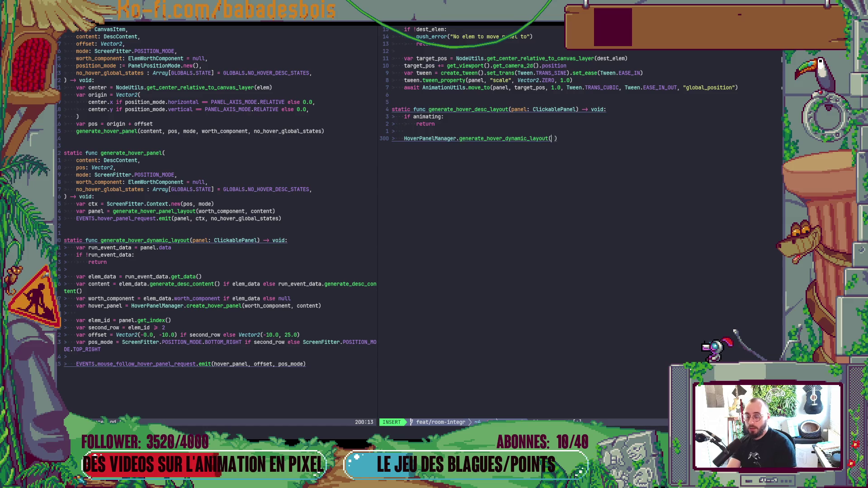
{"action": "key", "text": "Right"}
{"action": "key", "text": "Return"}
{"action": "key", "text": "Escape"}
- Remove 'static' from the generate_hover_desc_layout header and save with :w
{"action": "key", "text": "k"}
{"action": "key", "text": "k"}
{"action": "key", "text": "k"}
{"action": "type", "text": "0dw:w"}
{"action": "key", "text": "Return"}
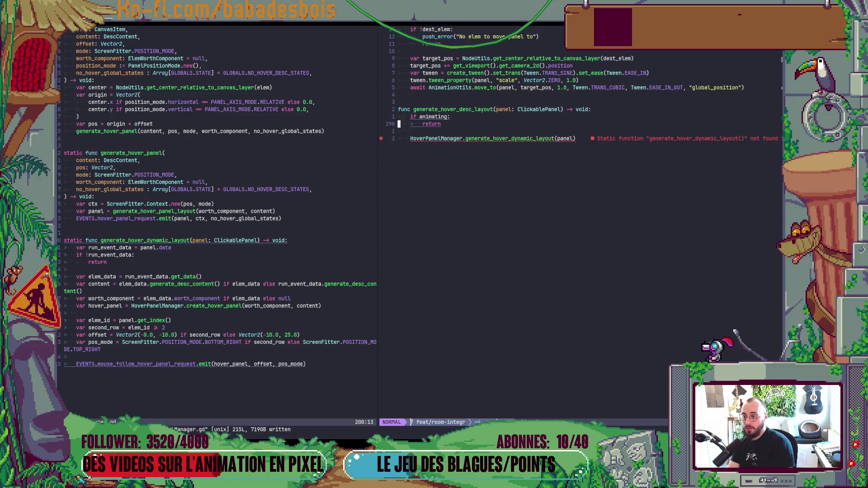
{"action": "key", "text": "j"}
{"action": "key", "text": "j"}
{"action": "key", "text": "j"}
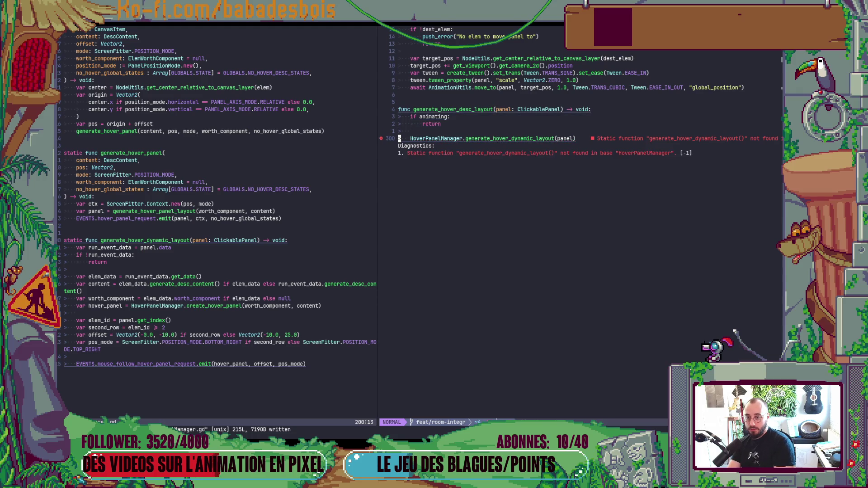
{"action": "key", "text": "w"}
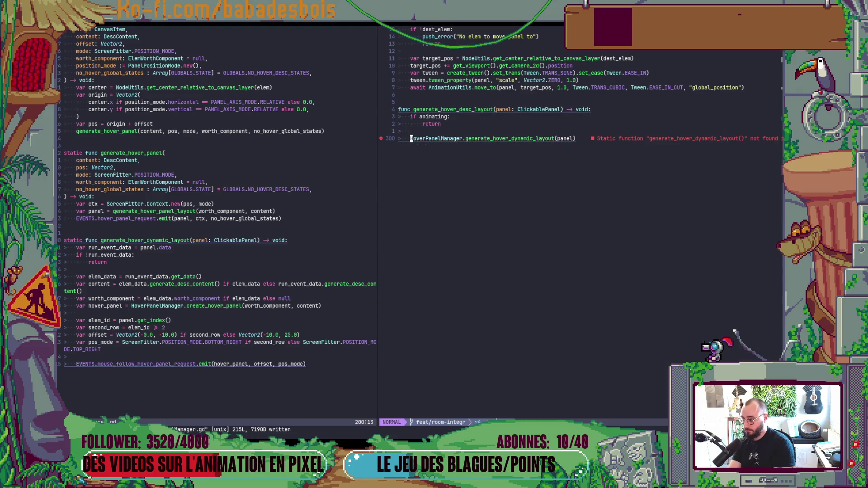
{"action": "type", "text": ":w"}
{"action": "key", "text": "Return"}
- Save BiomeRoom.gd again and bring ActionPileMenu.gd back into the left split
{"action": "key", "text": "alt+Tab"}
{"action": "key", "text": "alt+Tab"}
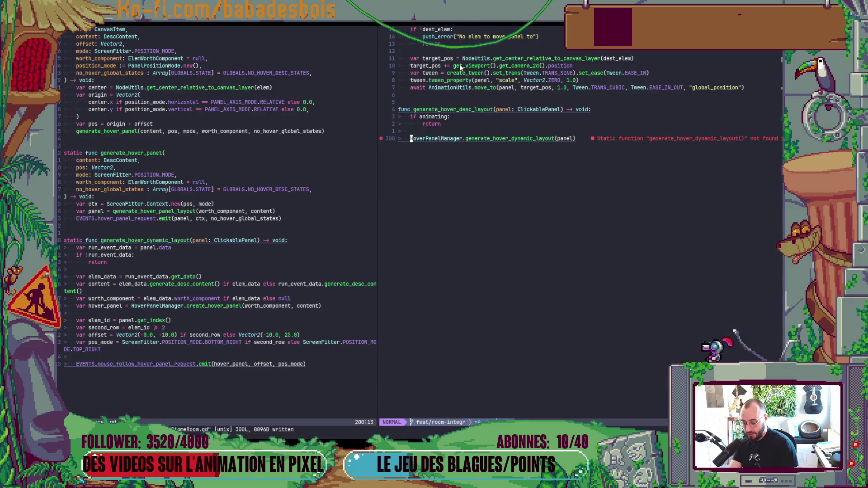
{"action": "type", "text": ":w"}
{"action": "key", "text": "Return"}
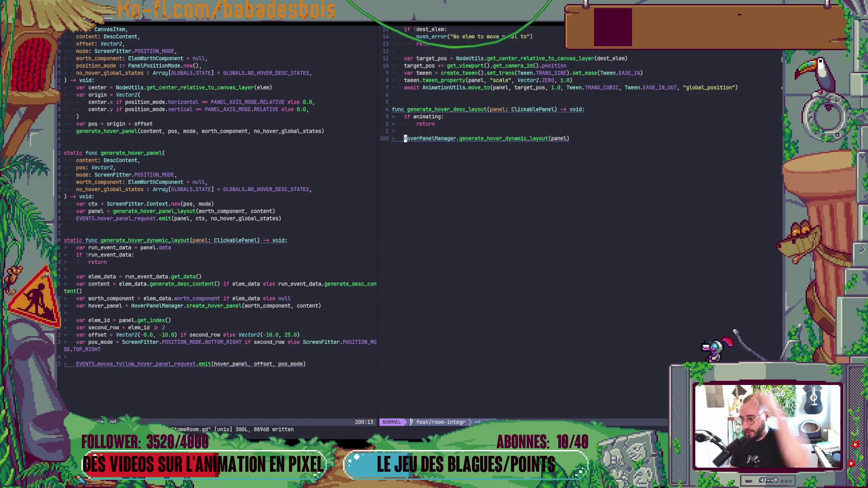
{"action": "key", "text": "ctrl+w"}
{"action": "key", "text": "h"}
{"action": "key", "text": "ctrl+6"}
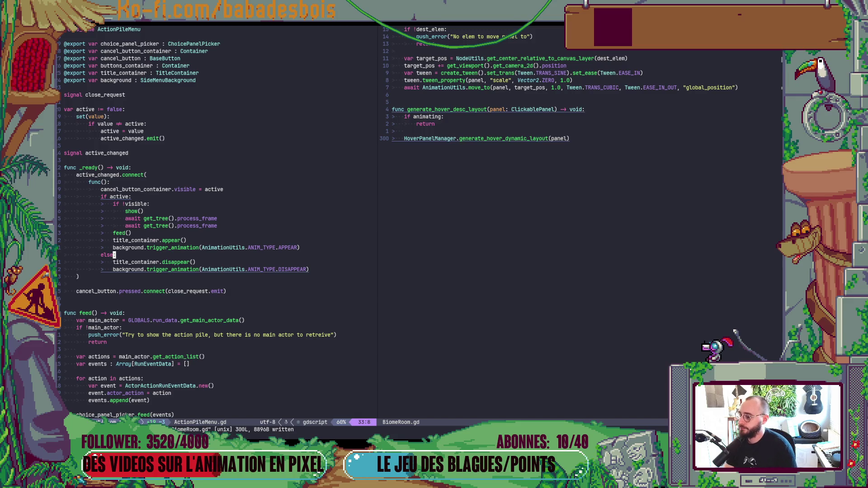
{"action": "key", "text": "alt+Tab"}
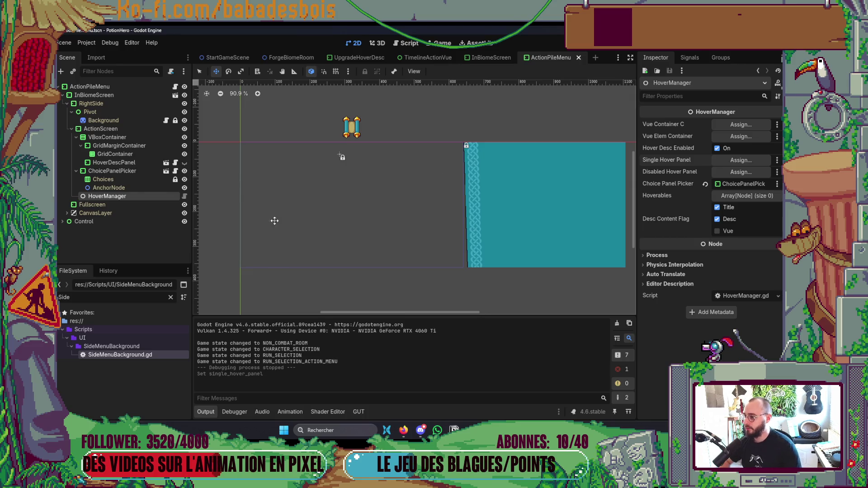
- Select the Pivot and then ActionScreen nodes, then save and run the game with F5
{"action": "left_click", "coordinate": [121, 113]}
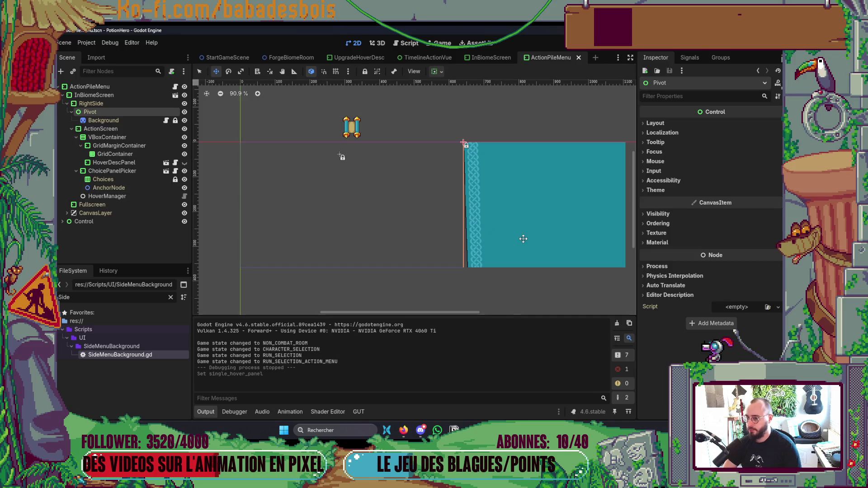
{"action": "left_click", "coordinate": [101, 129]}
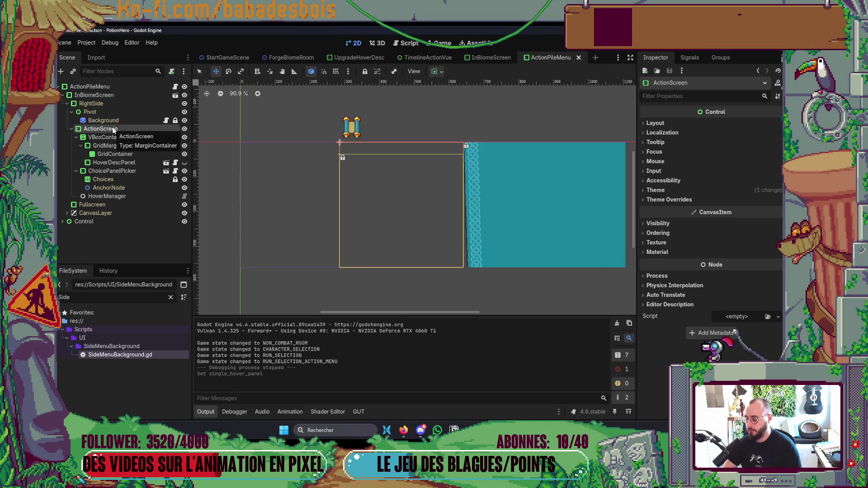
{"action": "key", "text": "F5"}
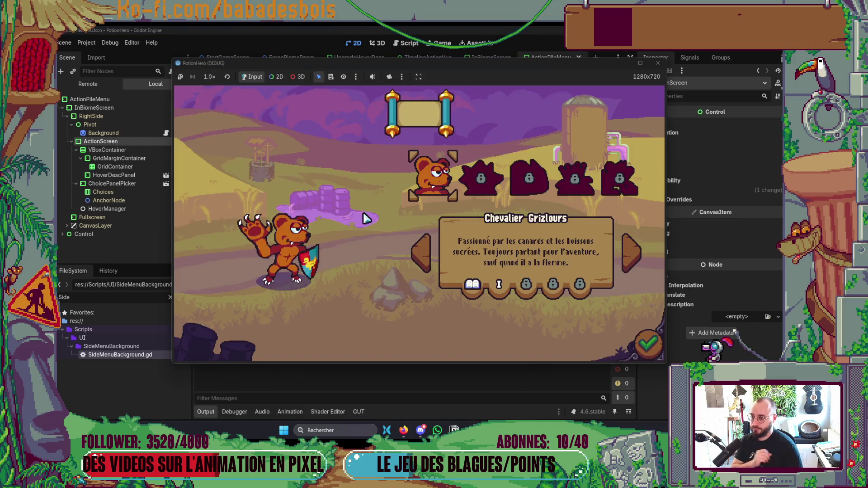
- Confirm the hero, start the Tutoriel adventure, and open the Pile d'actions with its four actions
{"action": "left_click", "coordinate": [646, 347]}
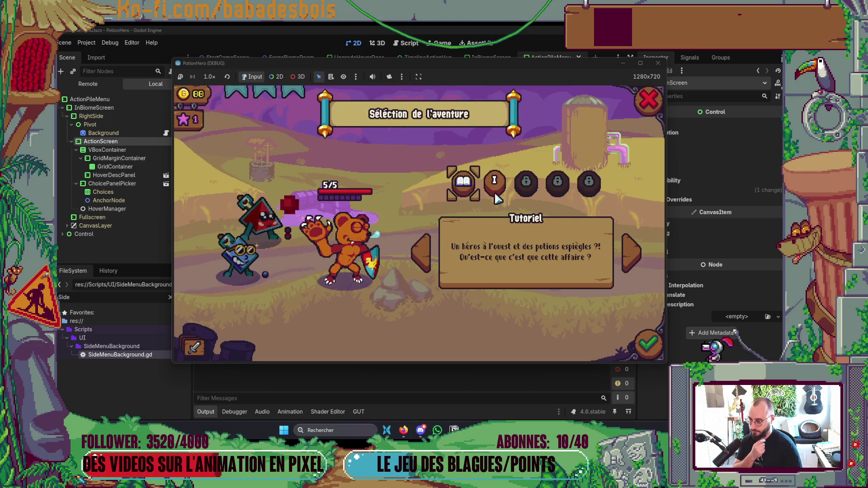
{"action": "left_click", "coordinate": [645, 347]}
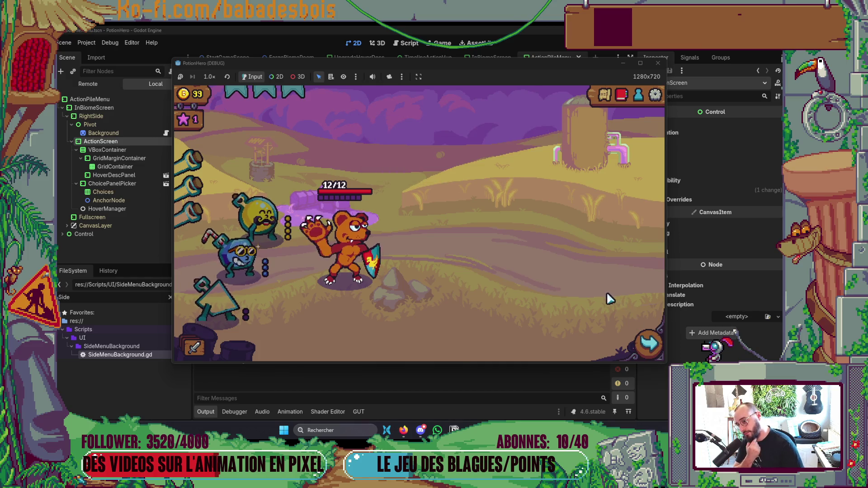
{"action": "left_click", "coordinate": [228, 340]}
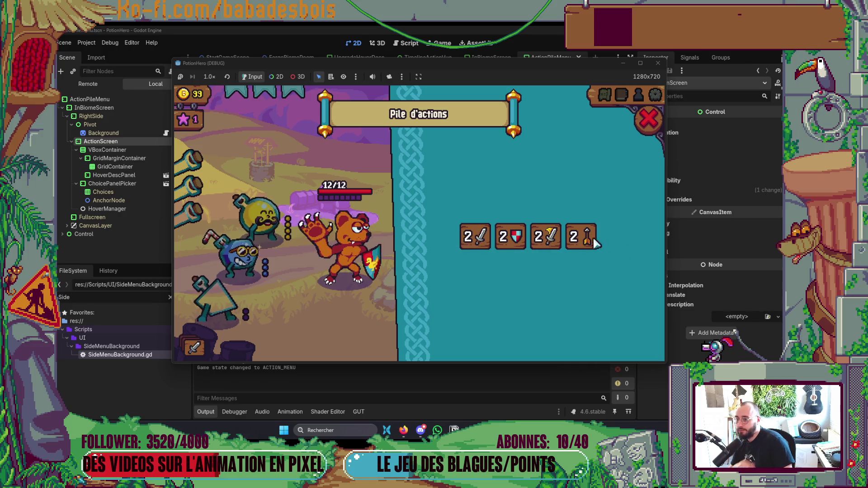
{"action": "key", "text": "alt+Tab"}
{"action": "key", "text": "alt+Tab"}
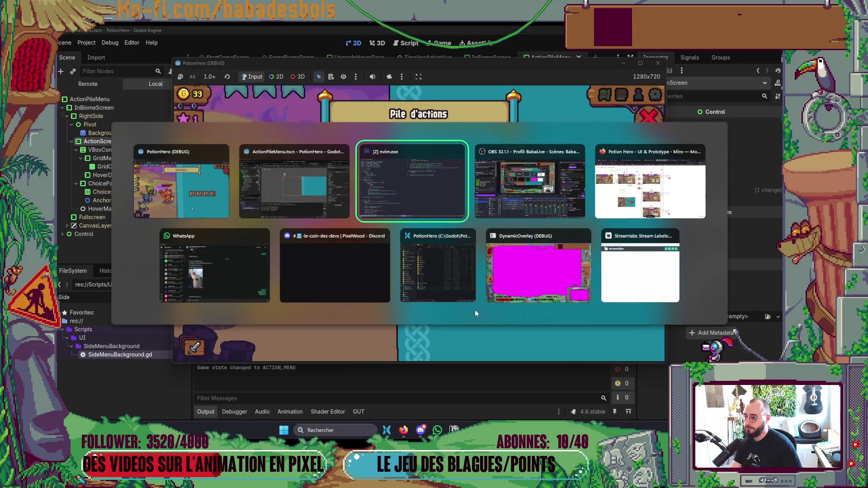
- Scroll through ActionPileMenu.gd in Neovim, then return to Godot and open the debugger panel
{"action": "left_click", "coordinate": [255, 195]}
{"action": "key", "text": "alt+Tab"}
{"action": "key", "text": "alt+Tab"}
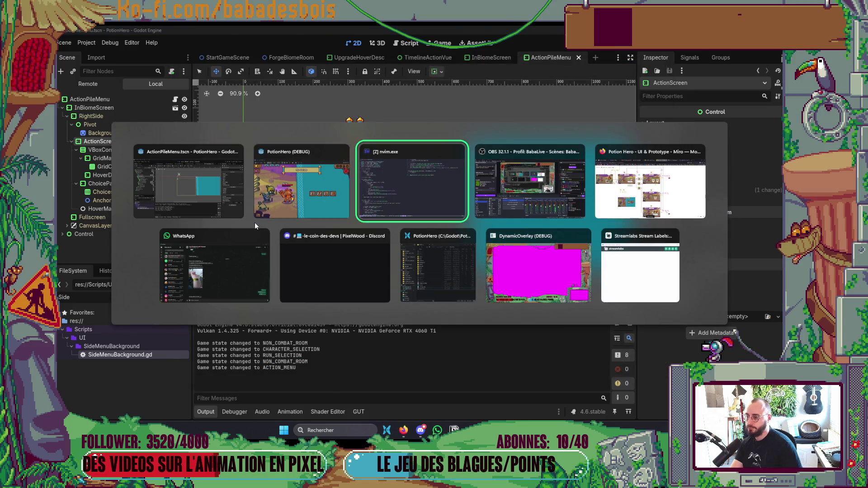
{"action": "scroll", "coordinate": [221, 275], "scroll_direction": "down", "scroll_amount": 3}
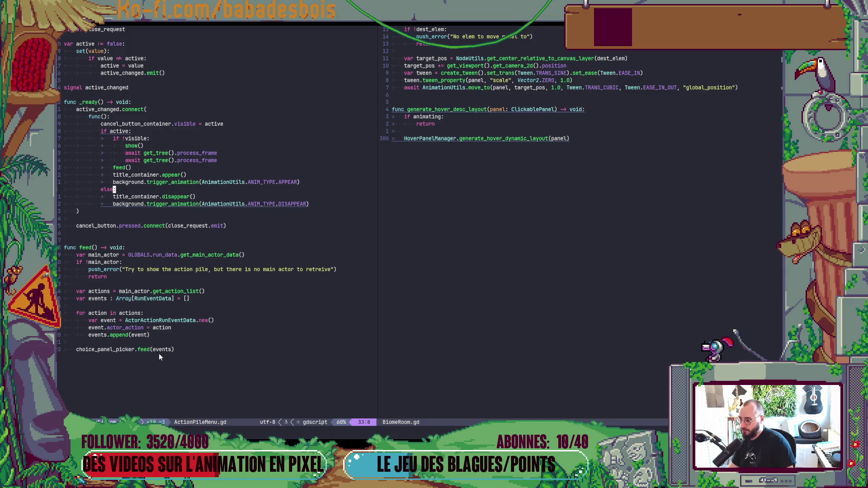
{"action": "key", "text": "alt+Tab"}
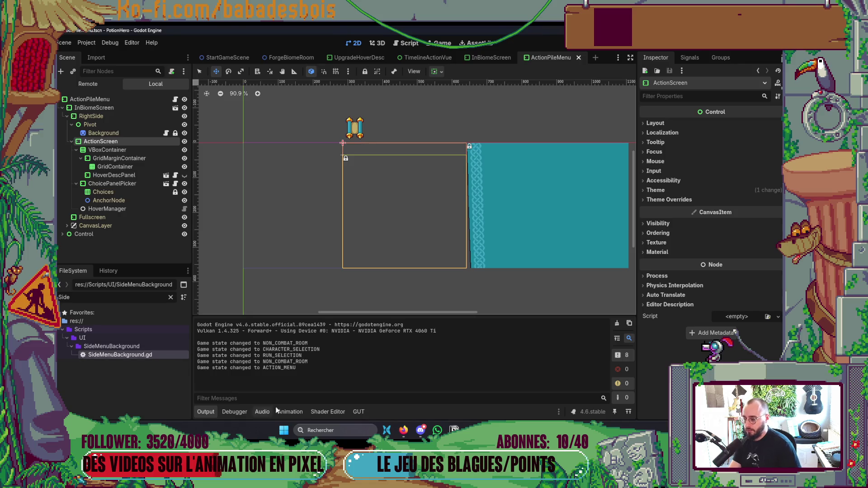
{"action": "left_click", "coordinate": [235, 411]}
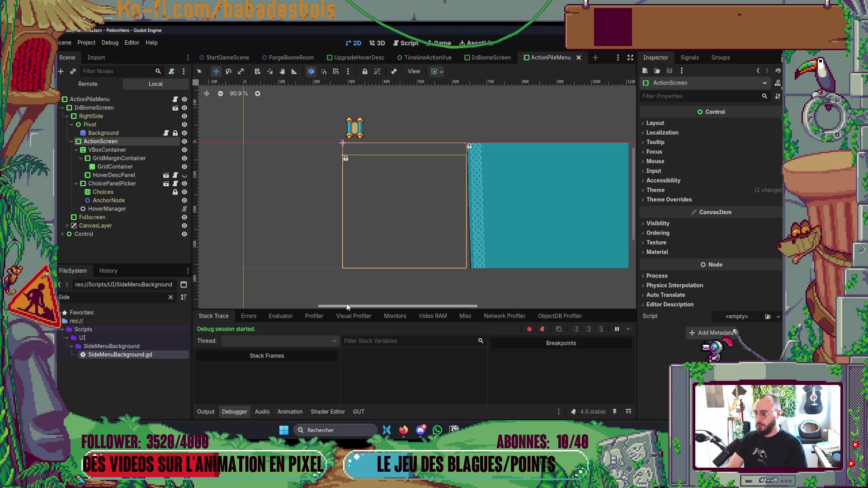
- Use the Debugger's Misc tab to see which control last received a click, enlarging the panel
{"action": "left_click", "coordinate": [352, 319]}
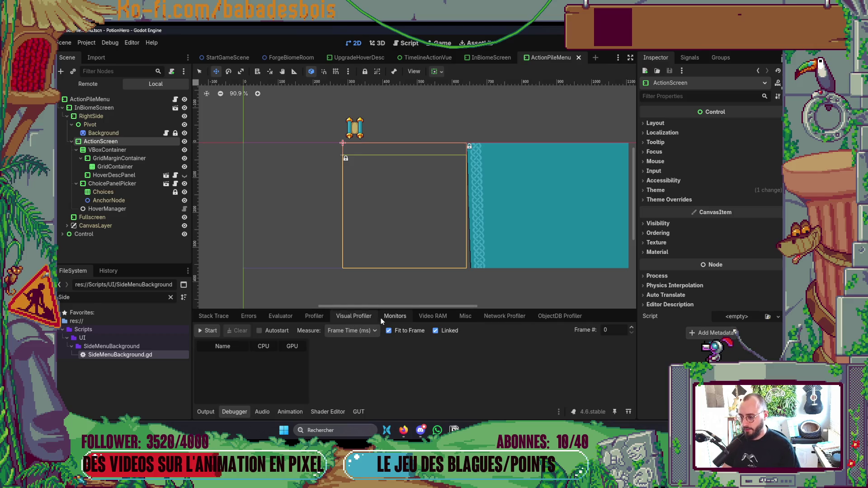
{"action": "left_click", "coordinate": [471, 319]}
{"action": "left_click_drag", "start_coordinate": [496, 311], "coordinate": [495, 200]}
{"action": "key", "text": "alt+Tab"}
{"action": "key", "text": "F5"}
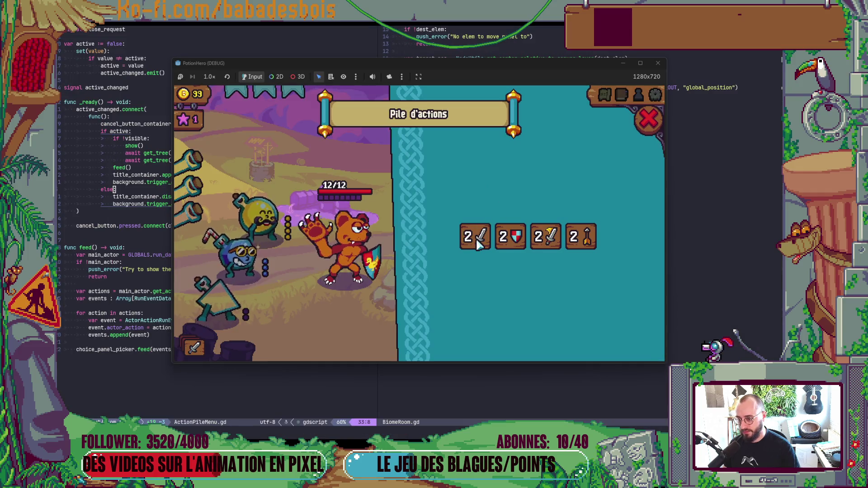
{"action": "key", "text": "alt+Tab"}
{"action": "key", "text": "alt+Tab"}
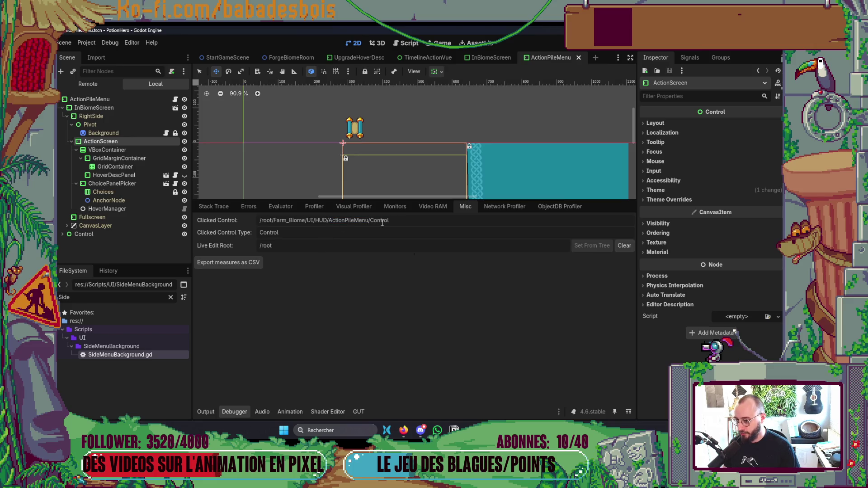
- Set the Control node's Mouse Filter to Ignore and save the scene
{"action": "left_click", "coordinate": [62, 234]}
{"action": "left_click", "coordinate": [124, 236]}
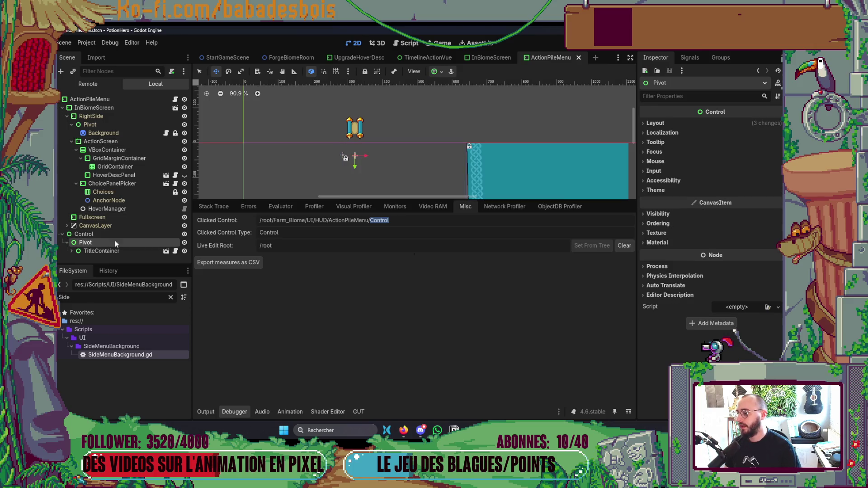
{"action": "double_click", "coordinate": [128, 239]}
{"action": "left_click", "coordinate": [655, 161]}
{"action": "left_click", "coordinate": [745, 172]}
{"action": "left_click", "coordinate": [732, 201]}
{"action": "key", "text": "ctrl+s"}
- Set the Pivot node's Mouse Filter to Ignore, then check the action pile closes in-game
{"action": "left_click", "coordinate": [85, 242]}
{"action": "left_click", "coordinate": [689, 163]}
{"action": "left_click", "coordinate": [728, 172]}
{"action": "left_click", "coordinate": [736, 202]}
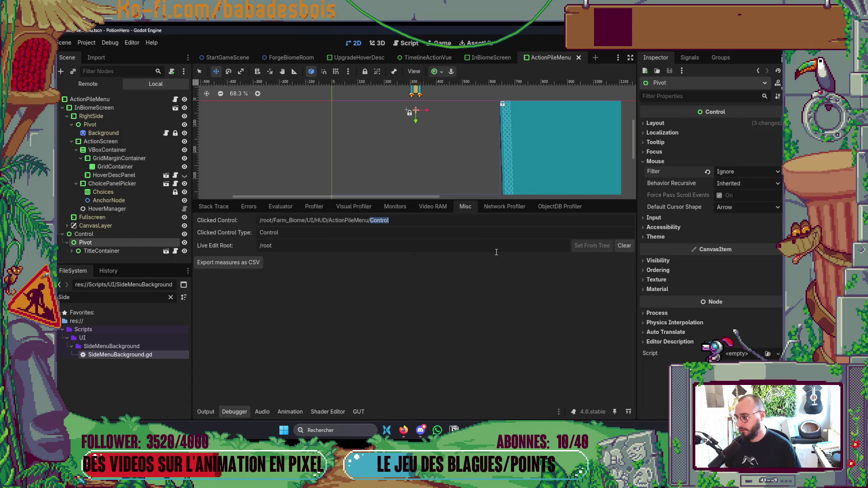
{"action": "key", "text": "alt+Tab"}
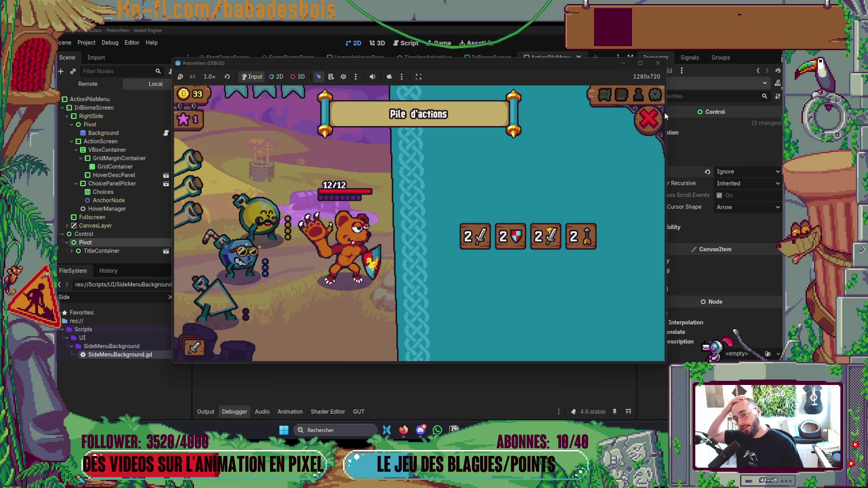
{"action": "left_click", "coordinate": [649, 121]}
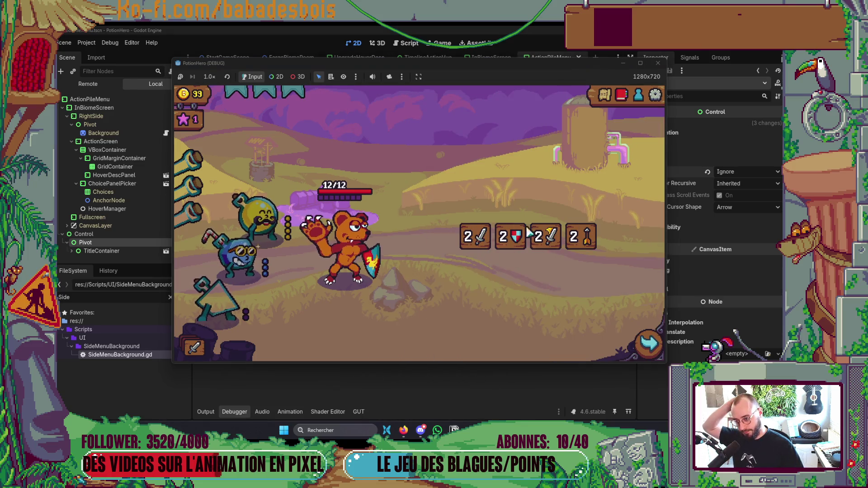
{"action": "key", "text": "alt+Tab"}
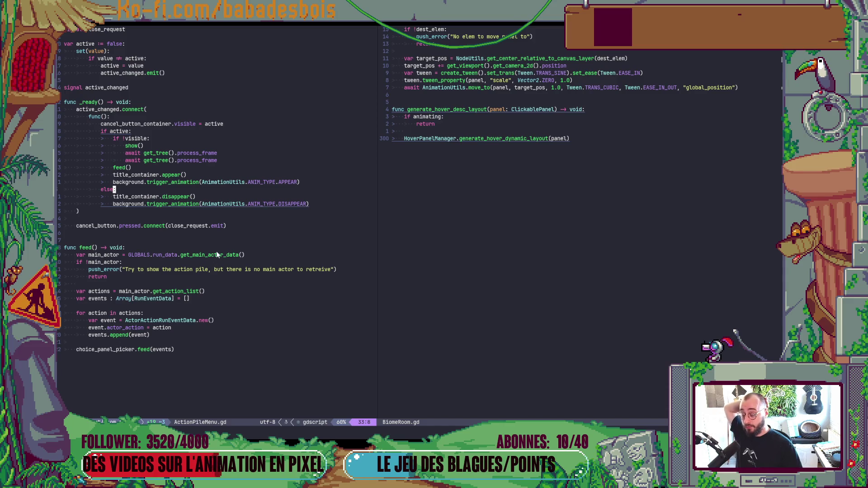
- Add a new line after the feed call for each panel in choice_panel_picker.panels
{"action": "scroll", "coordinate": [482, 205], "scroll_direction": "up", "scroll_amount": 3}
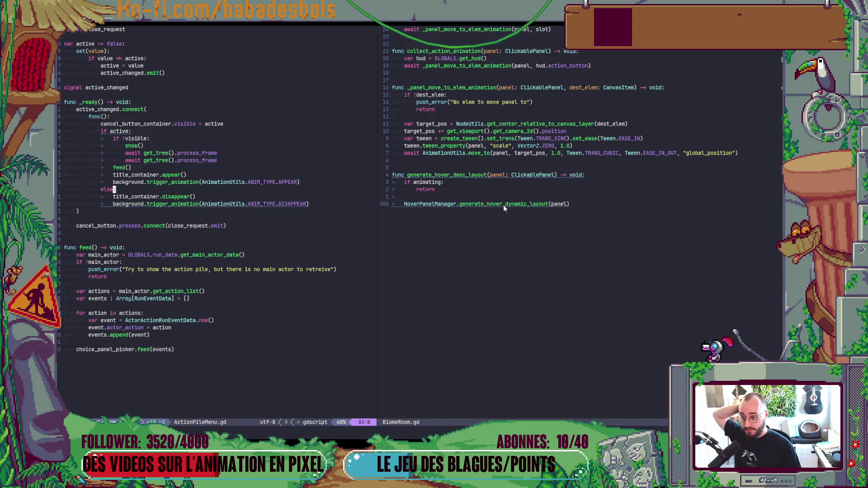
{"action": "left_click", "coordinate": [502, 205]}
{"action": "left_click", "coordinate": [169, 220]}
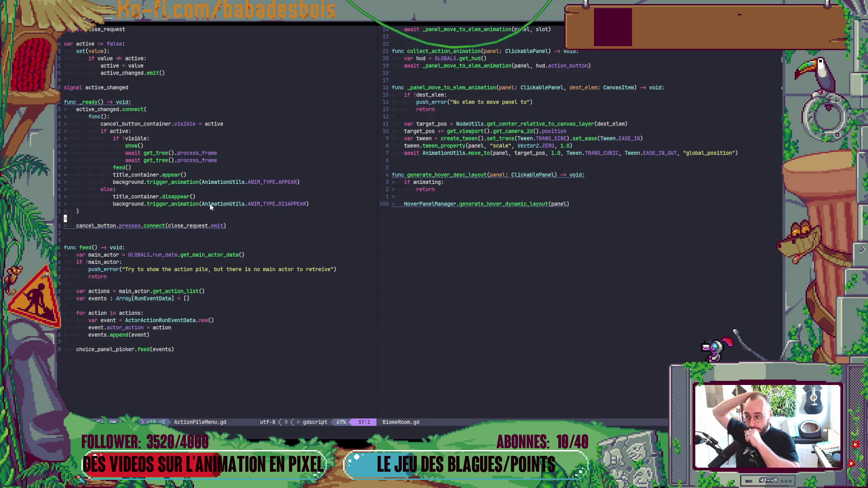
{"action": "left_click", "coordinate": [214, 226]}
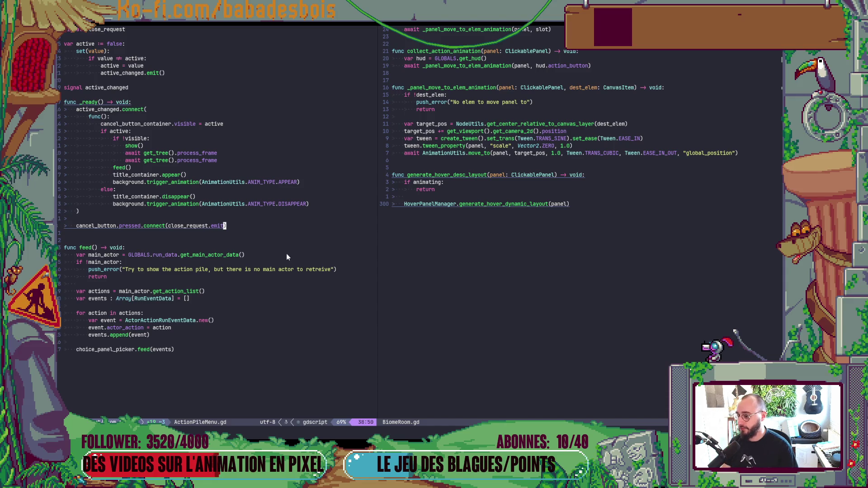
{"action": "key", "text": "j"}
{"action": "left_click", "coordinate": [173, 349]}
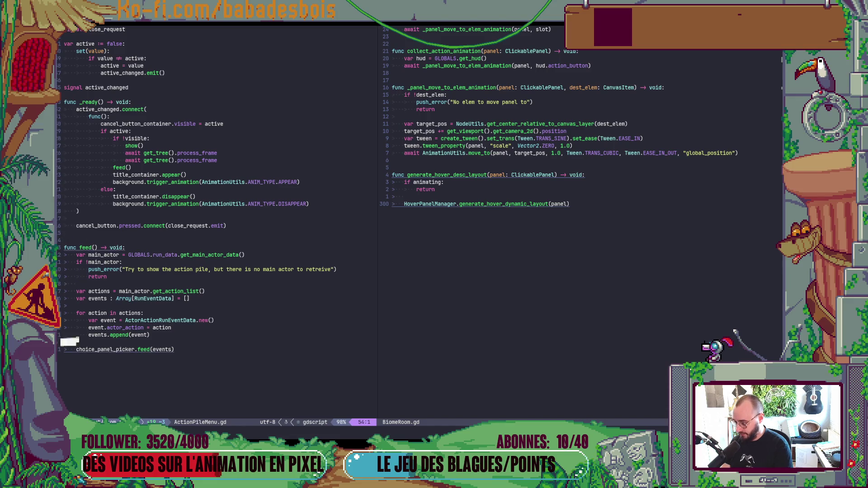
{"action": "type", "text": "och"}
{"action": "key", "text": "BackSpace"}
{"action": "key", "text": "BackSpace"}
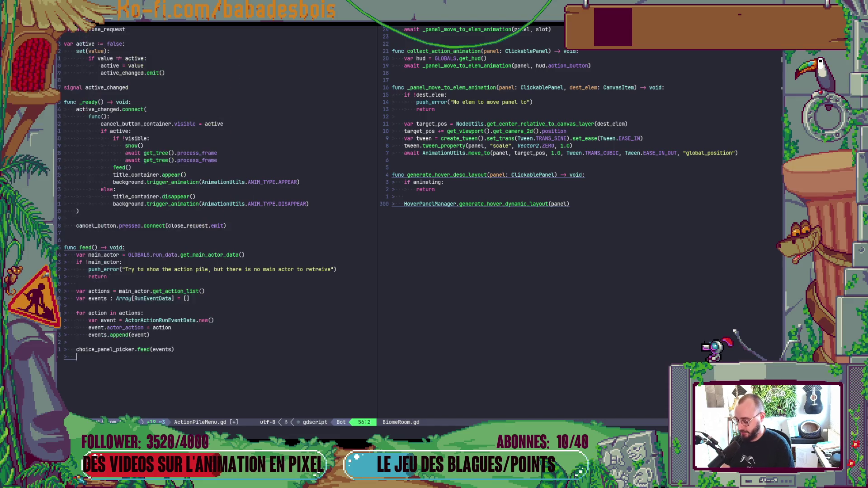
{"action": "type", "text": "panel in ch"}
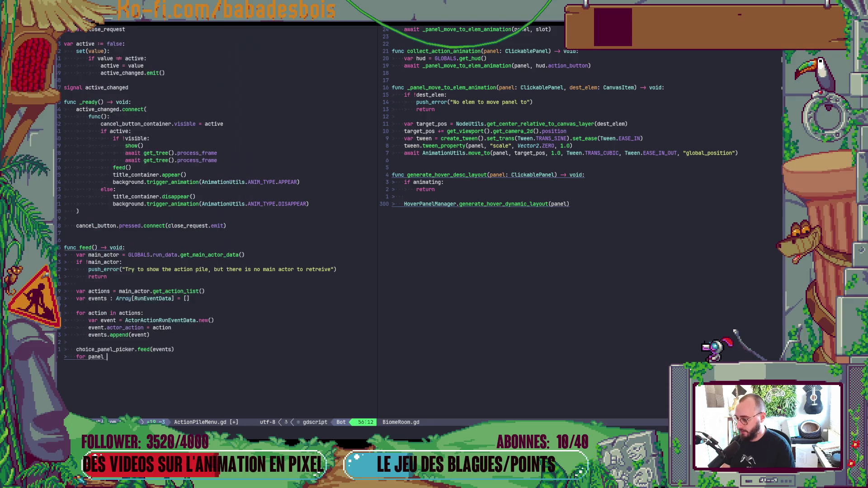
{"action": "key", "text": "Return"}
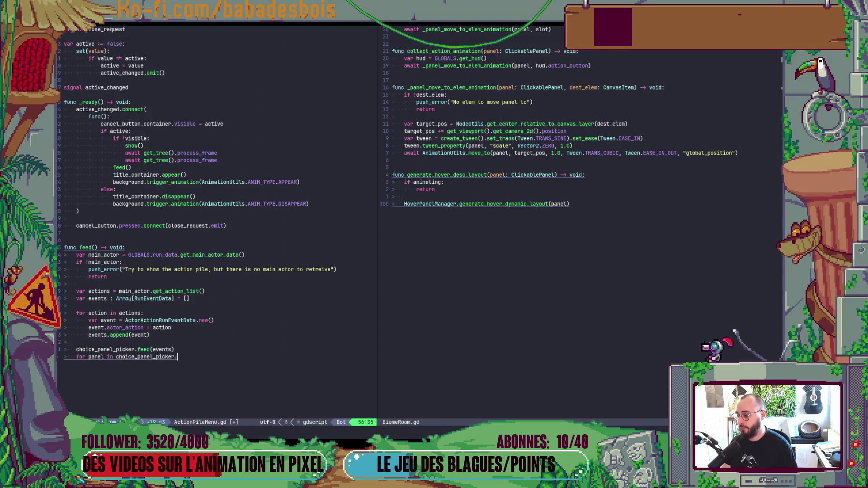
{"action": "type", "text": ".pan"}
{"action": "key", "text": "Return"}
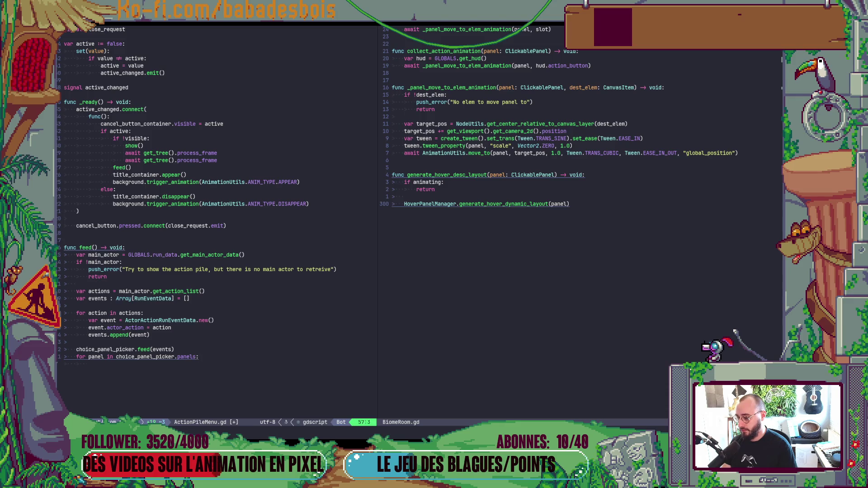
{"action": "type", "text": "panel."}
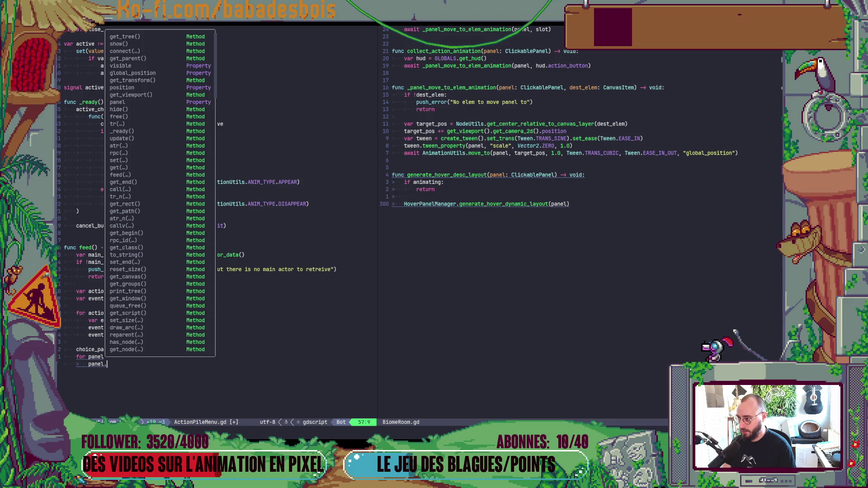
{"action": "key", "text": "Escape"}
- Set panel.hoverable_component.generate_panel_layout_callback to HoverPanelManager.generate_hover_dynamic_layout.bind(panel)
{"action": "left_click", "coordinate": [487, 215]}
{"action": "scroll", "coordinate": [487, 215], "scroll_direction": "up", "scroll_amount": 15}
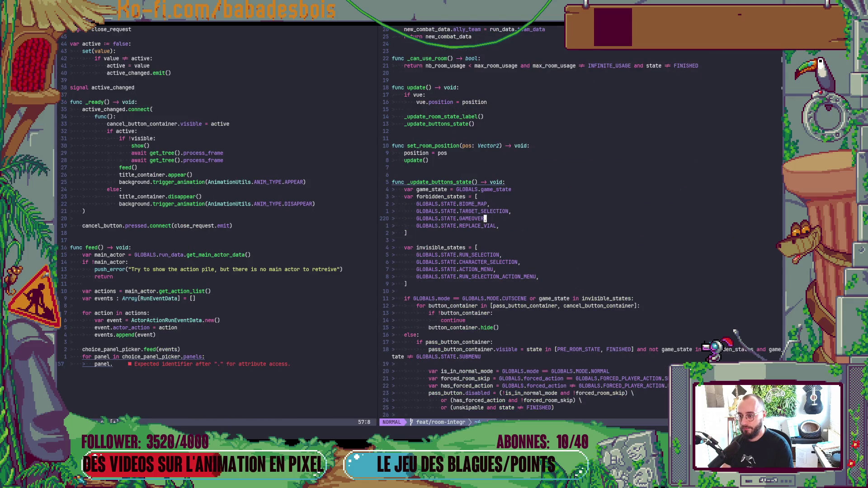
{"action": "key", "text": "ctrl+u"}
{"action": "key", "text": "ctrl+u"}
{"action": "key", "text": "ctrl+w"}
{"action": "type", "text": "hahovce"}
{"action": "key", "text": "Return"}
{"action": "type", "text": "."}
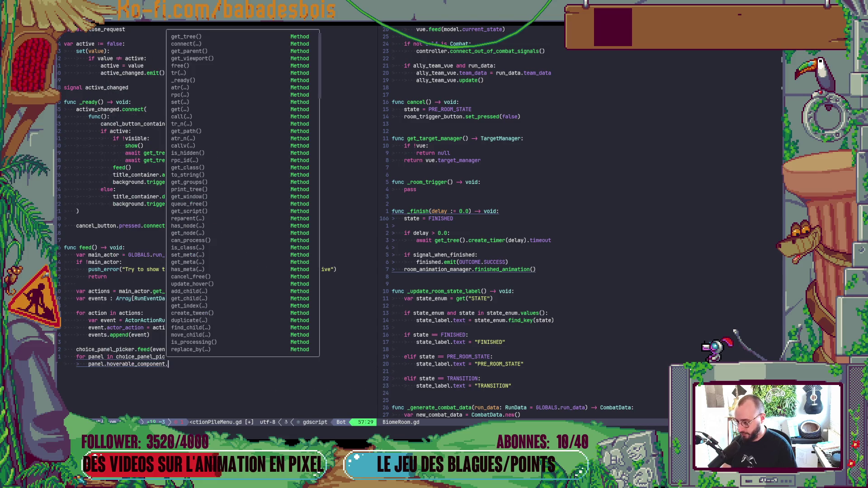
{"action": "type", "text": "cva"}
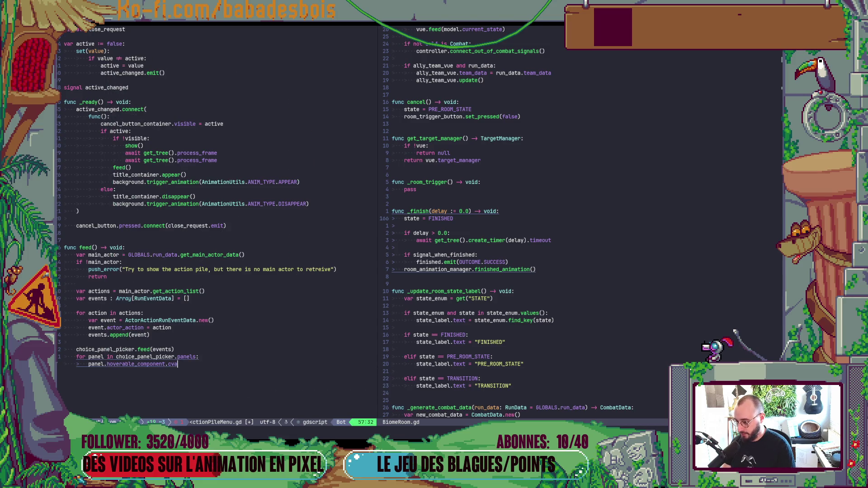
{"action": "key", "text": "BackSpace"}
{"action": "key", "text": "BackSpace"}
{"action": "type", "text": "al"}
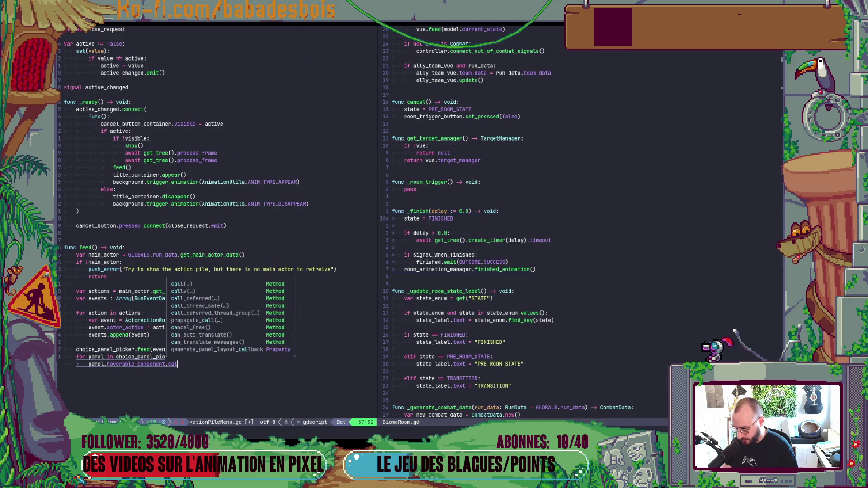
{"action": "key", "text": "Down"}
{"action": "key", "text": "Down"}
{"action": "key", "text": "Down"}
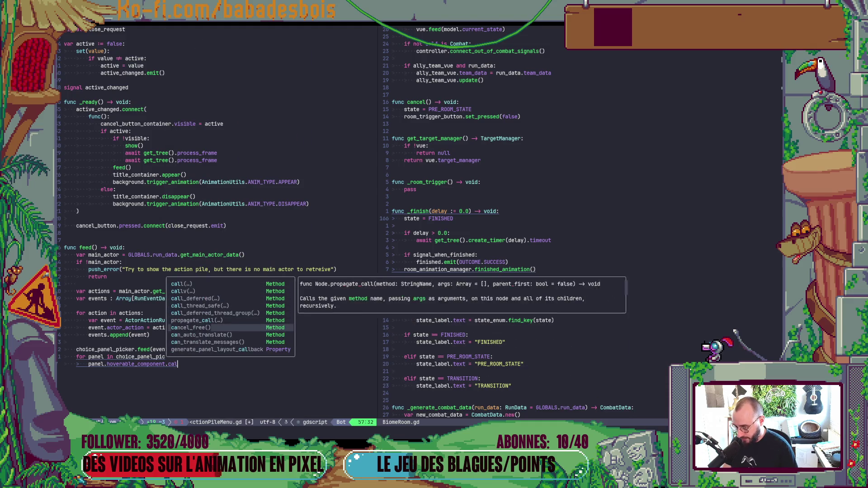
{"action": "key", "text": "Return"}
{"action": "type", "text": "= "}
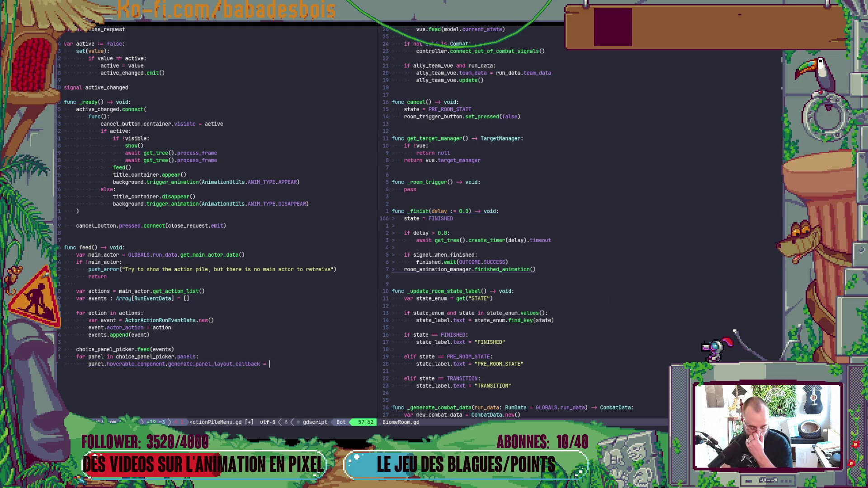
{"action": "type", "text": "Hover"}
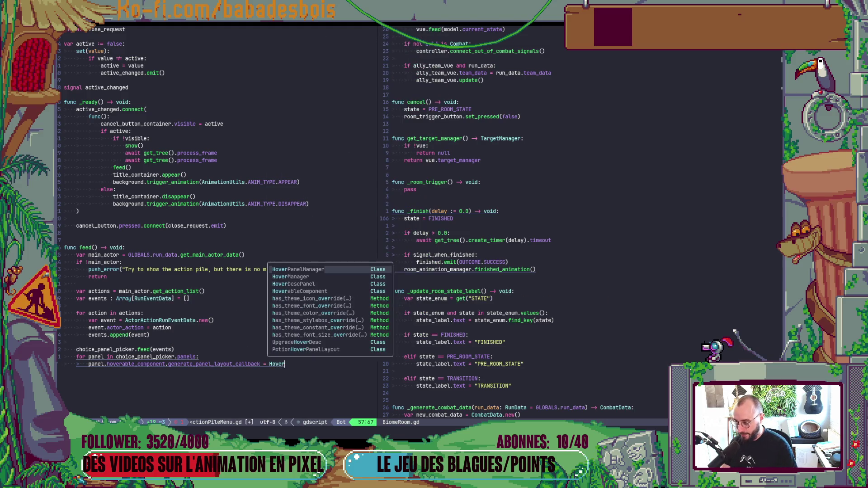
{"action": "type", "text": "PanelManager."}
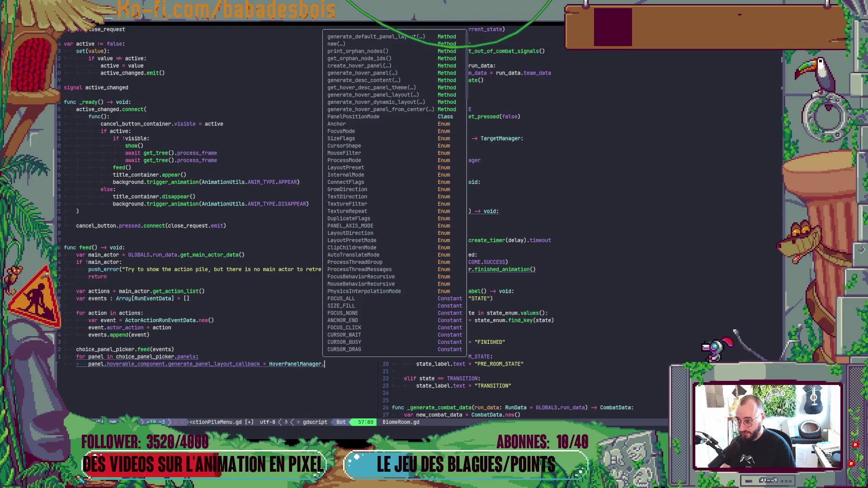
{"action": "key", "text": "Tab"}
{"action": "key", "text": "Tab"}
{"action": "key", "text": "Tab"}
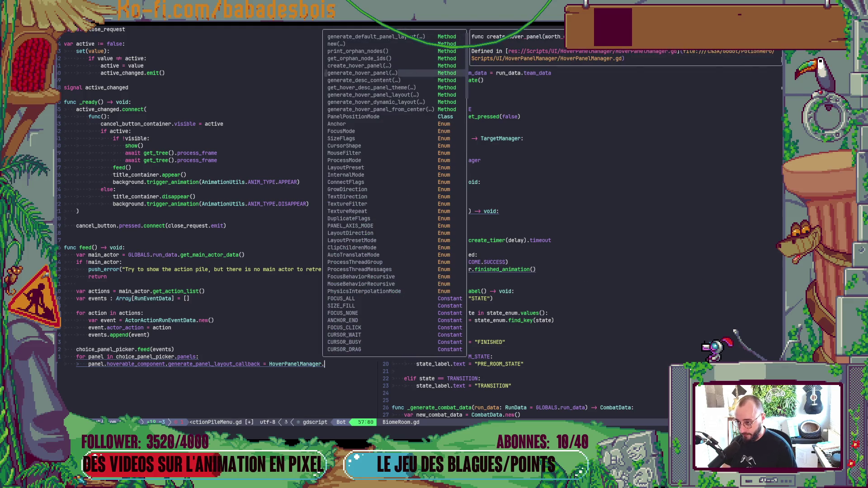
{"action": "key", "text": "Return"}
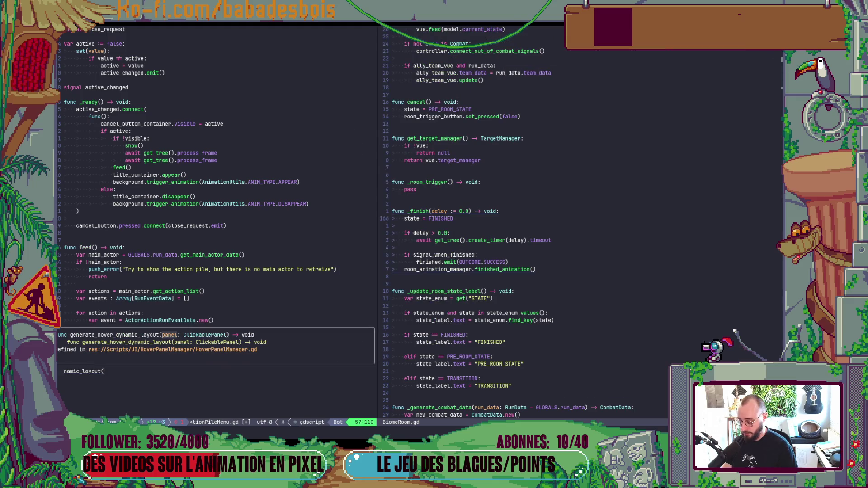
{"action": "key", "text": "BackSpace"}
{"action": "type", "text": ".bind()"}
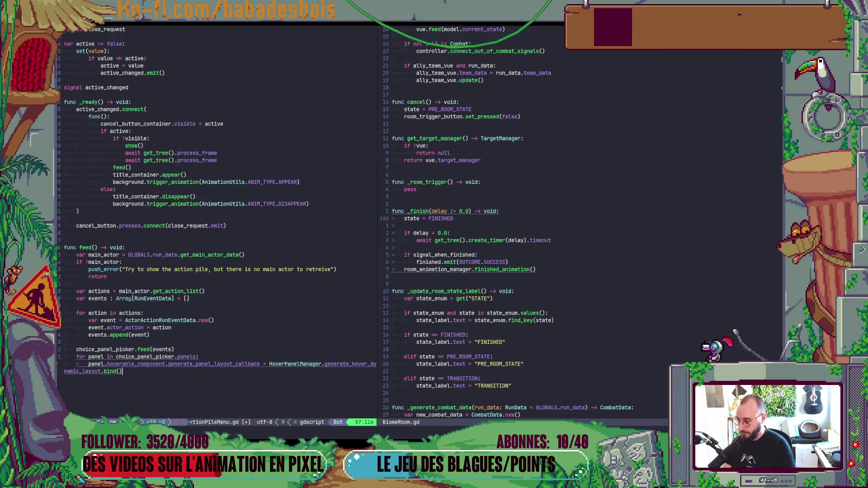
{"action": "type", "text": "panel"}
{"action": "key", "text": "Escape"}
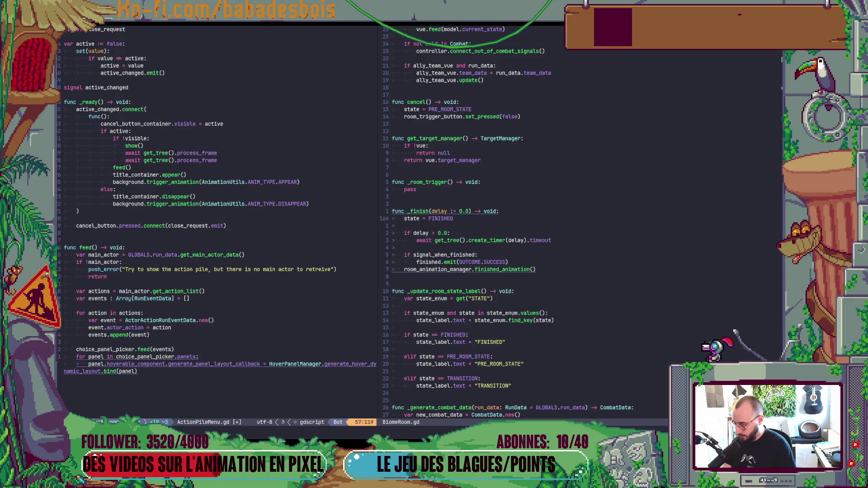
- Save ActionPileMenu.gd with :w and relaunch the game from Godot
{"action": "type", "text": ":w"}
{"action": "key", "text": "Return"}
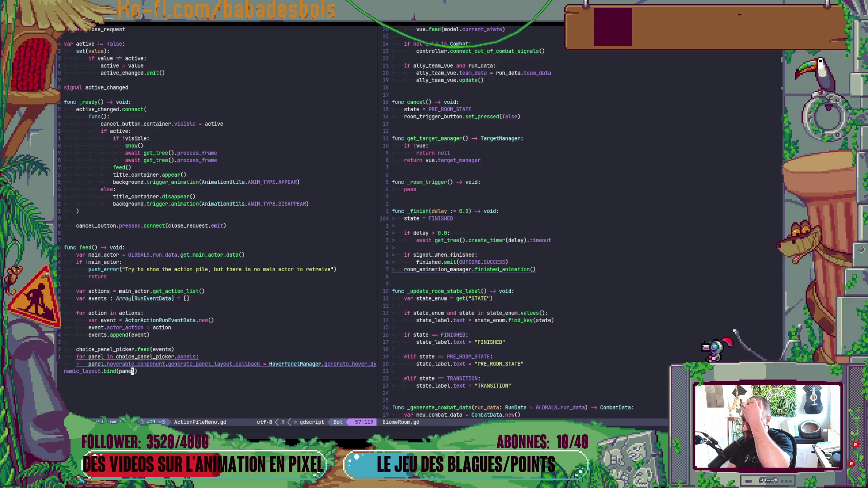
{"action": "key", "text": "alt+Tab"}
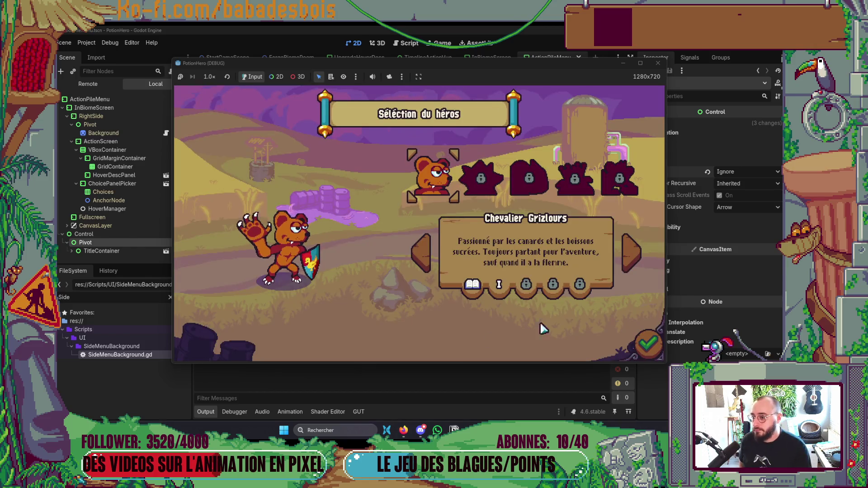
- Start a run with the bear knight, skip the tutorial, and enter the first map room
{"action": "left_click", "coordinate": [647, 348]}
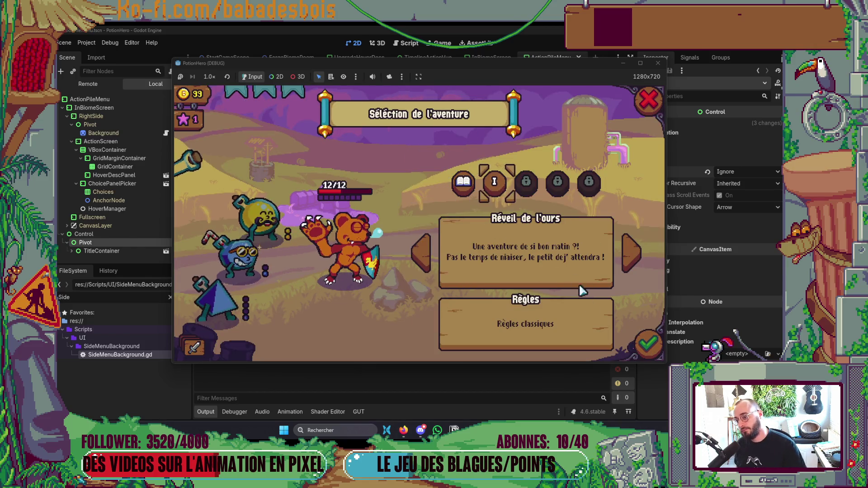
{"action": "left_click", "coordinate": [647, 350]}
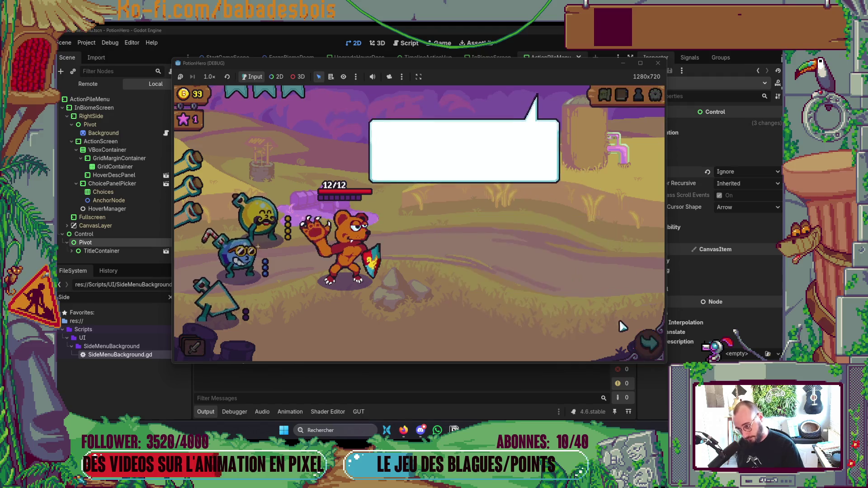
{"action": "left_click", "coordinate": [575, 271]}
{"action": "left_click", "coordinate": [651, 348]}
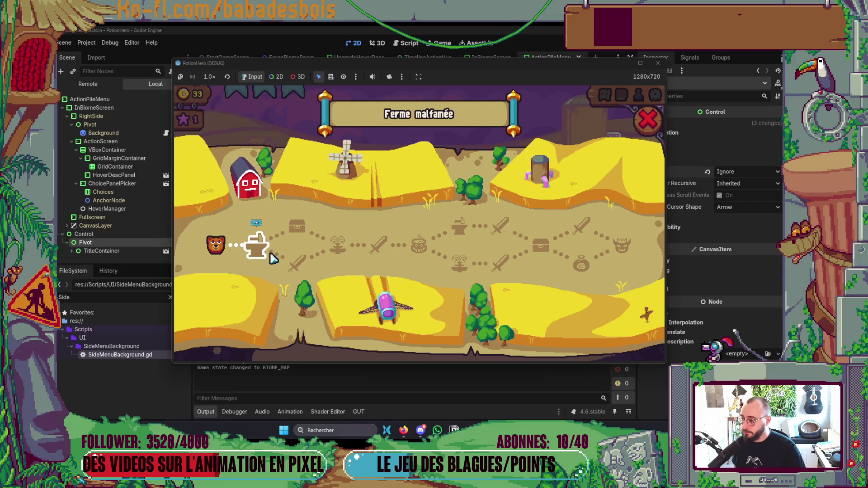
{"action": "left_click", "coordinate": [258, 249]}
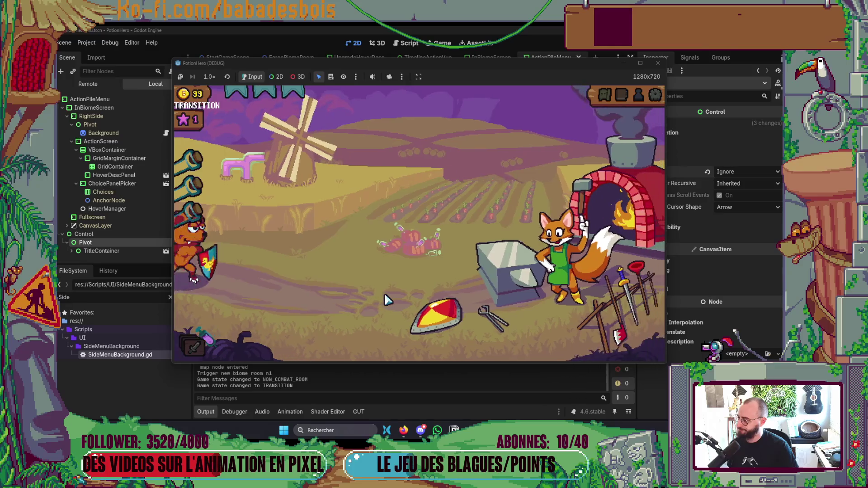
- Open and close the action pile, then quit the game and return to Neovim
{"action": "left_click", "coordinate": [296, 325]}
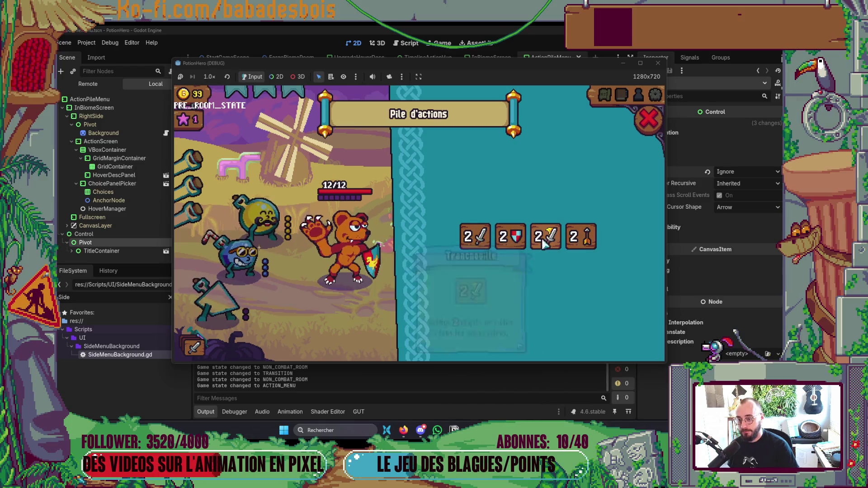
{"action": "left_click", "coordinate": [649, 123]}
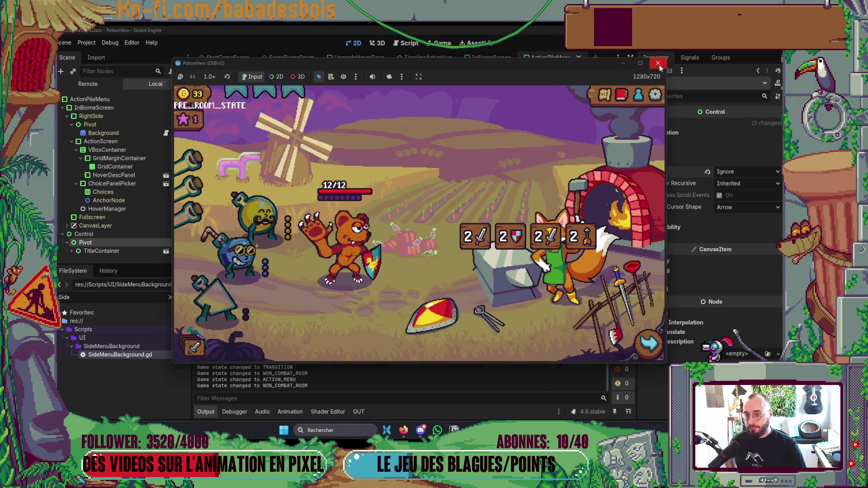
{"action": "key", "text": "F8"}
{"action": "key", "text": "alt+Tab"}
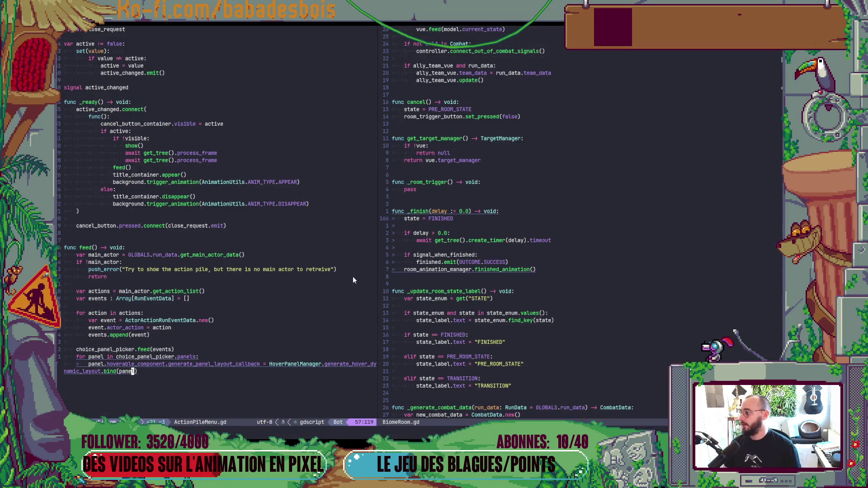
- Give the ActionScreen node a Margin Top theme constant override of 35
{"action": "key", "text": "alt+Tab"}
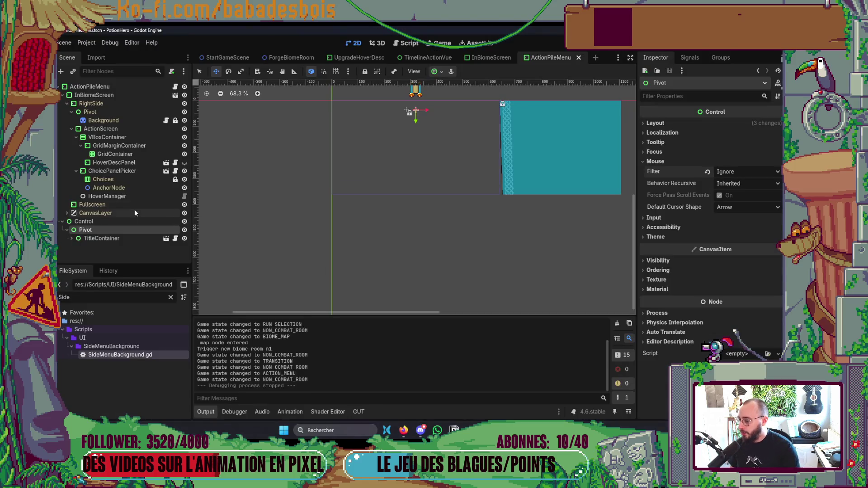
{"action": "left_click", "coordinate": [108, 129]}
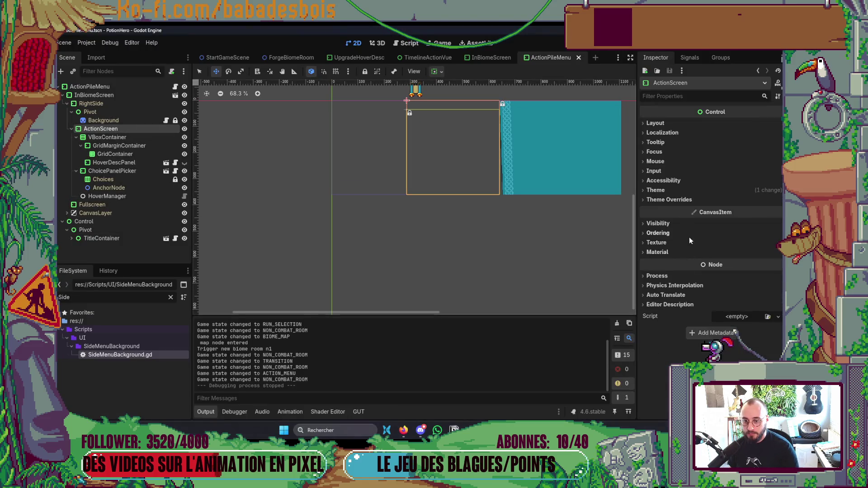
{"action": "left_click", "coordinate": [659, 200]}
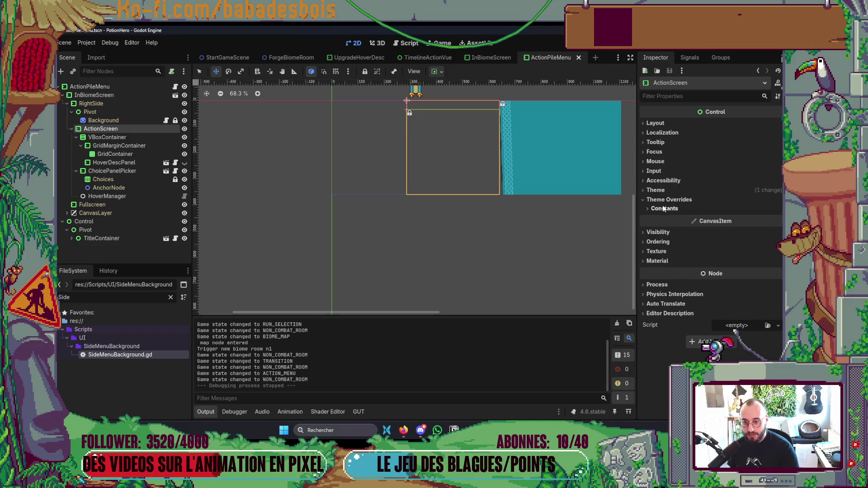
{"action": "left_click", "coordinate": [663, 208]}
{"action": "left_click", "coordinate": [656, 230]}
{"action": "left_click", "coordinate": [738, 233]}
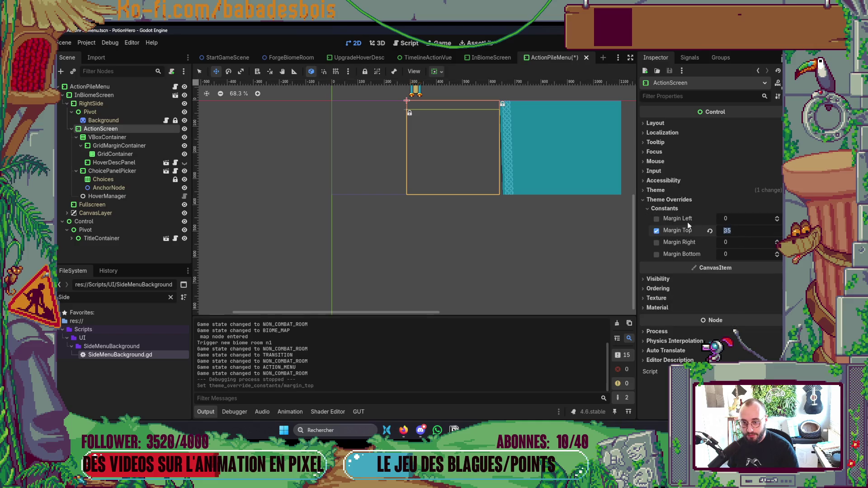
- Clear ActionScreen's type variation and top margin override, then relaunch the game
{"action": "left_click", "coordinate": [649, 191]}
{"action": "left_click", "coordinate": [705, 212]}
{"action": "left_click", "coordinate": [656, 254]}
{"action": "key", "text": "F5"}
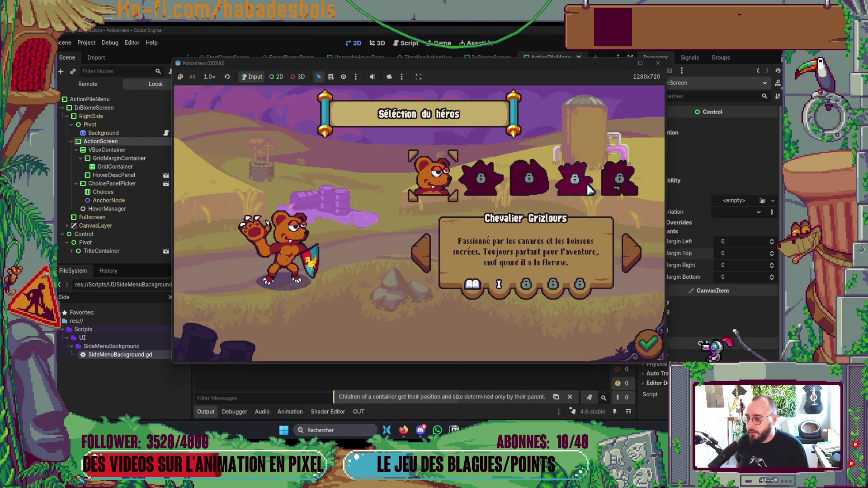
- Confirm the hero, open and close the action pile, then stop the game
{"action": "left_click", "coordinate": [649, 345]}
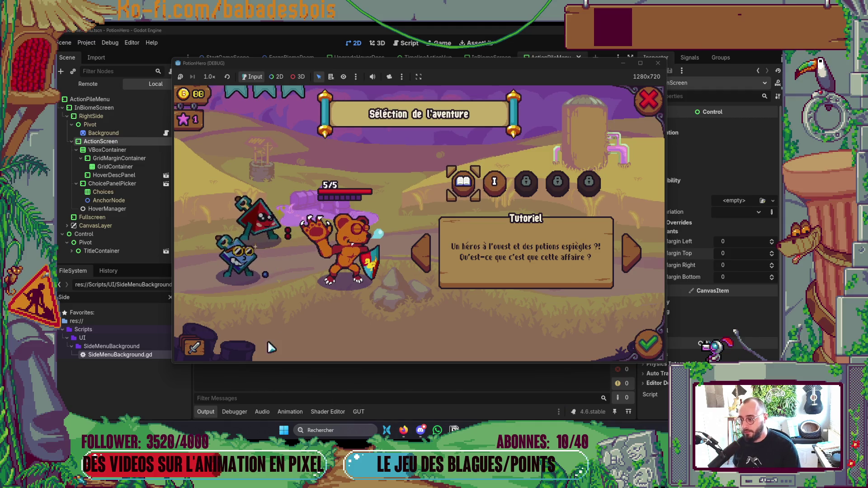
{"action": "left_click", "coordinate": [195, 347]}
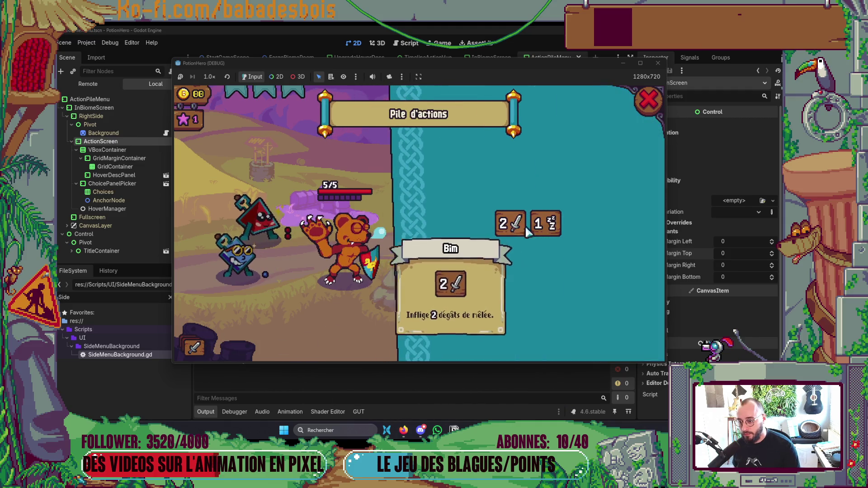
{"action": "left_click", "coordinate": [648, 101]}
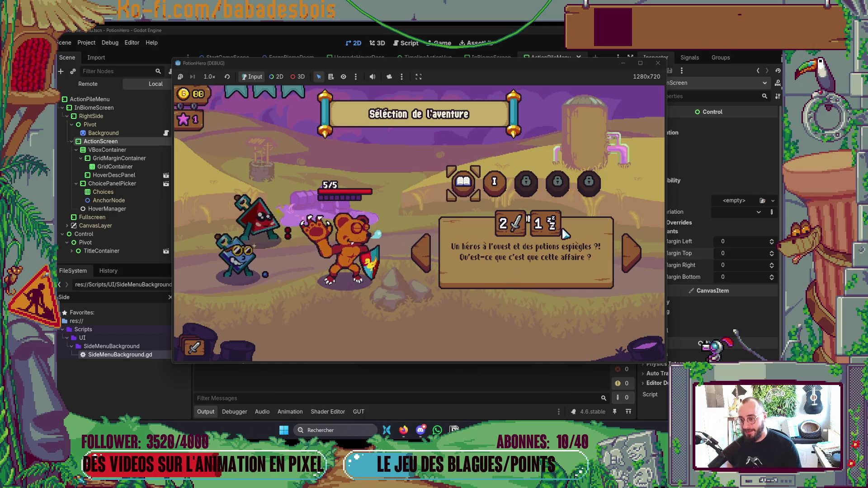
{"action": "left_click", "coordinate": [658, 63]}
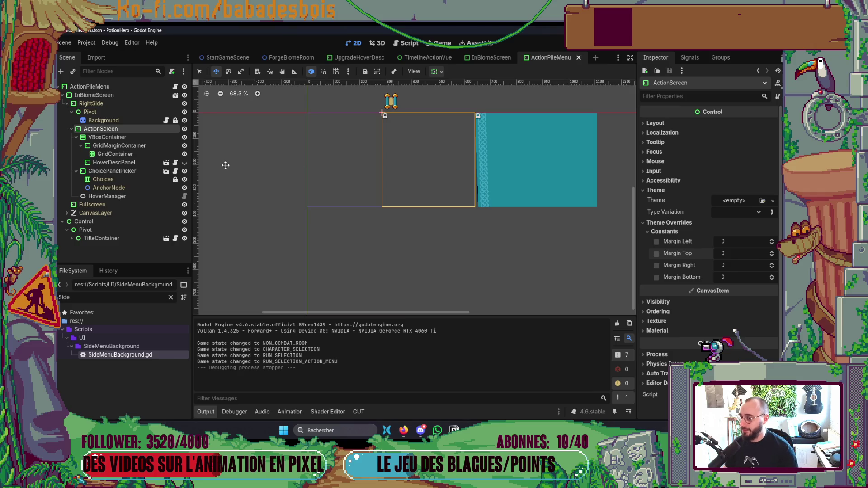
- Set ActionScreen's mouse filter to Ignore
{"action": "left_click", "coordinate": [656, 162]}
{"action": "left_click", "coordinate": [725, 172]}
{"action": "left_click", "coordinate": [727, 204]}
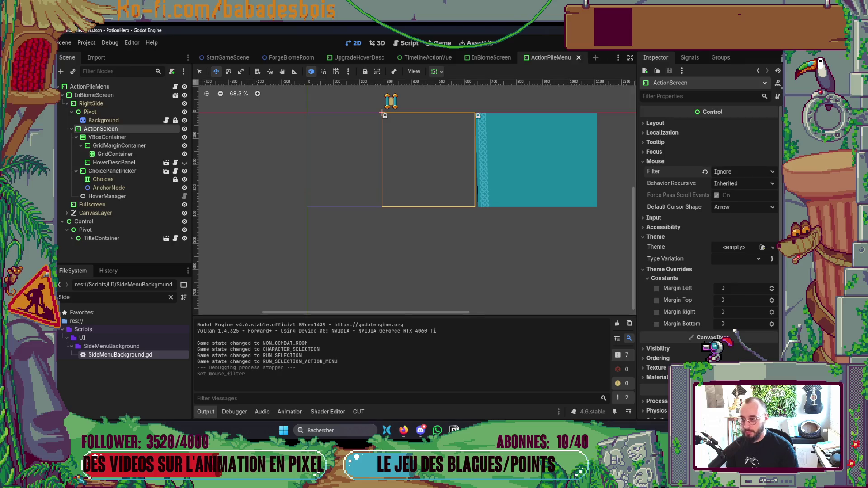
- Inspect VBoxContainer, GridMarginContainer and RightSide to check their mouse handling settings
{"action": "left_click", "coordinate": [103, 140]}
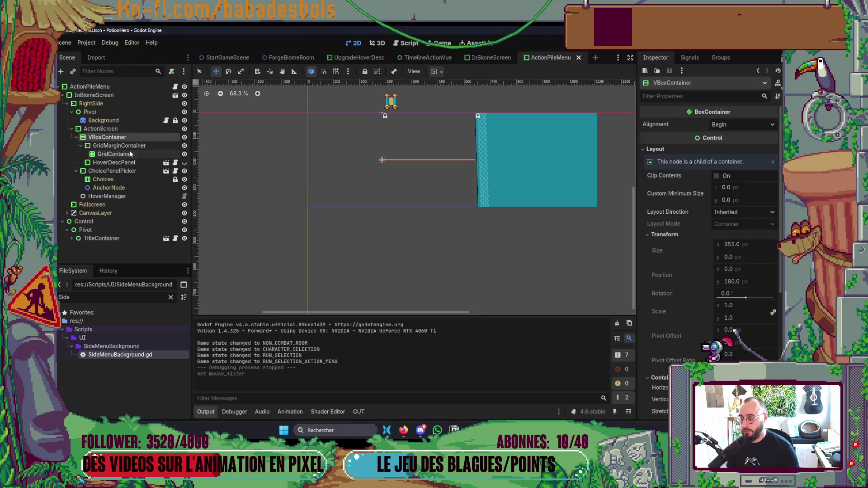
{"action": "left_click", "coordinate": [104, 146]}
{"action": "left_click", "coordinate": [106, 136]}
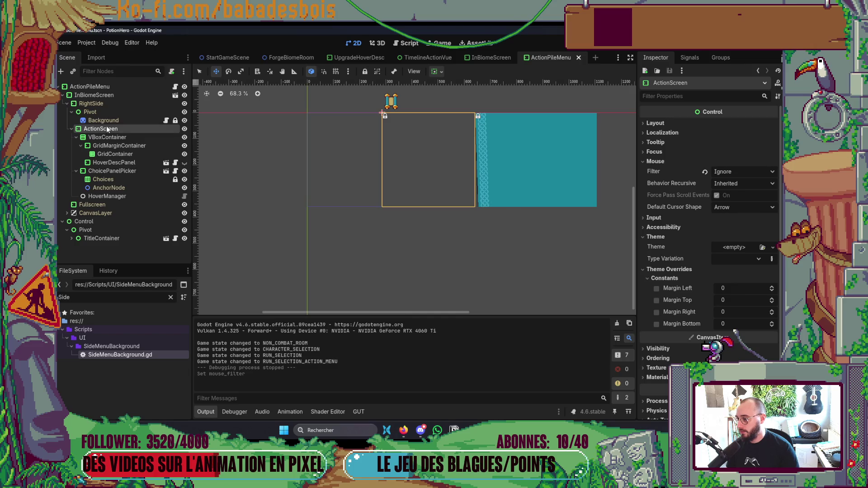
{"action": "left_click", "coordinate": [109, 105]}
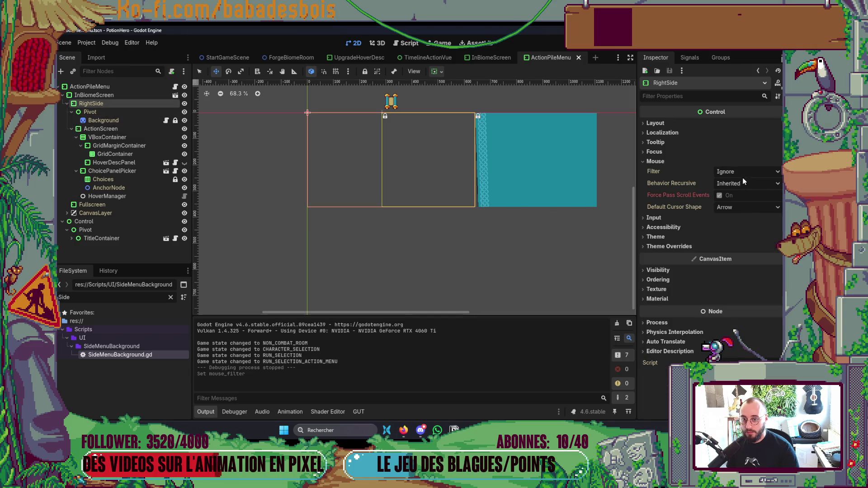
- Save and run the game, open and close the action pile, then close the game
{"action": "key", "text": "alt+Tab"}
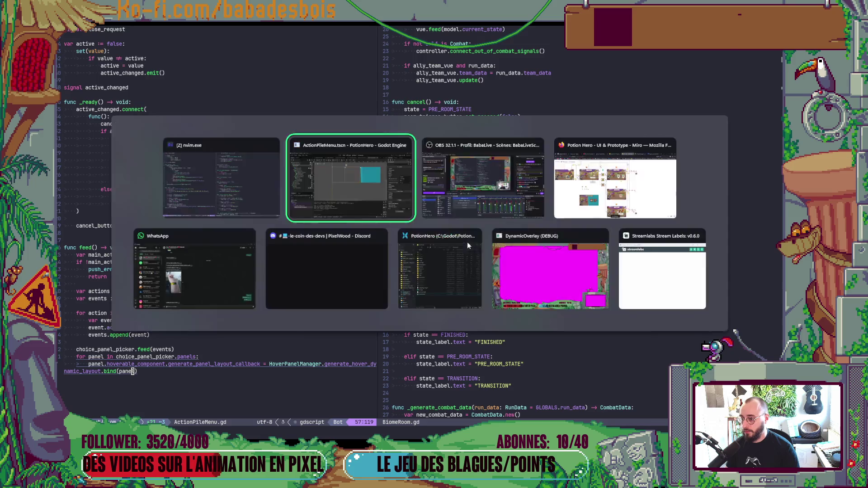
{"action": "key", "text": "ctrl+s"}
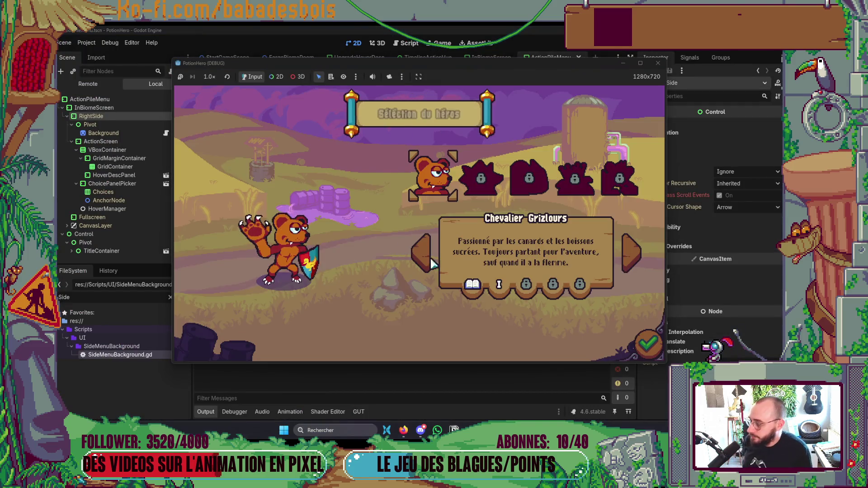
{"action": "left_click", "coordinate": [648, 345]}
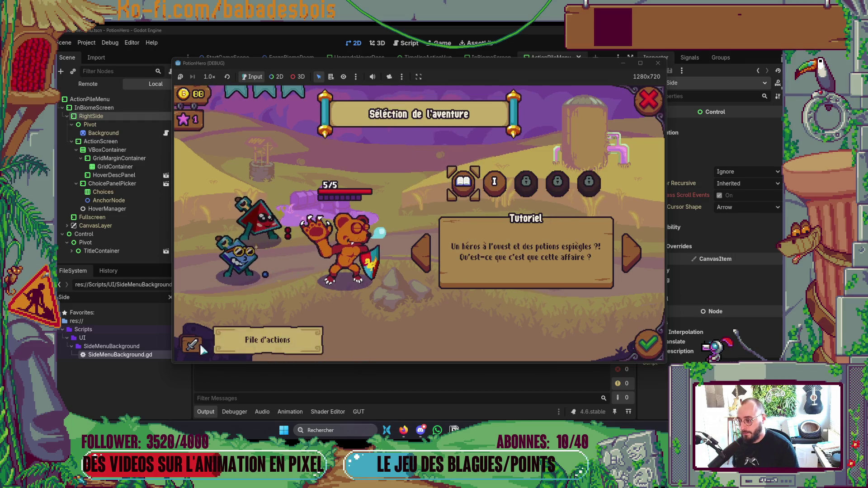
{"action": "left_click", "coordinate": [281, 347]}
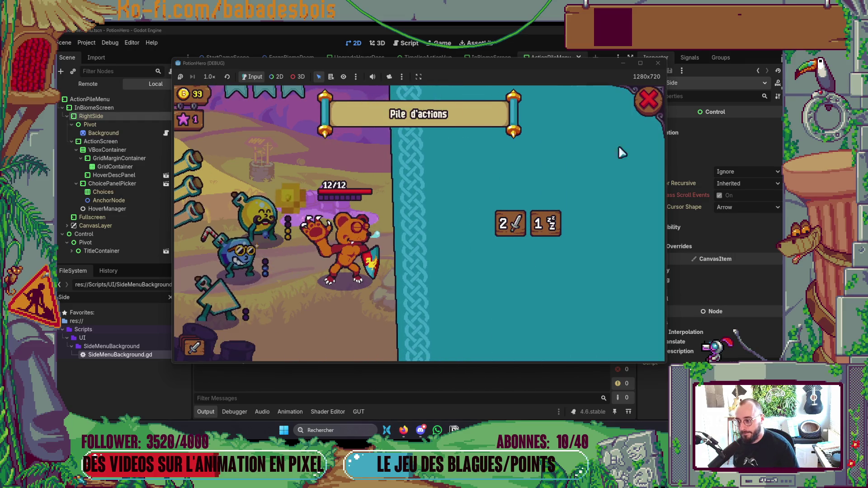
{"action": "left_click", "coordinate": [648, 104]}
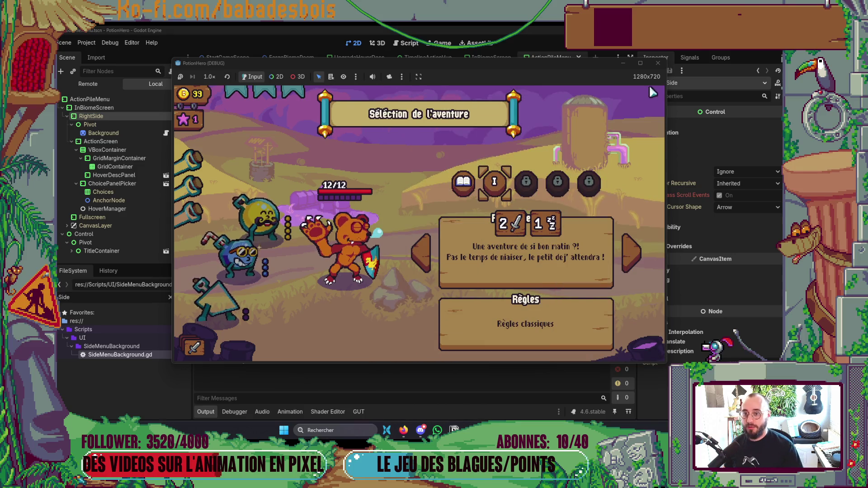
{"action": "left_click", "coordinate": [657, 62]}
{"action": "key", "text": "alt+Tab"}
{"action": "key", "text": "alt+Tab"}
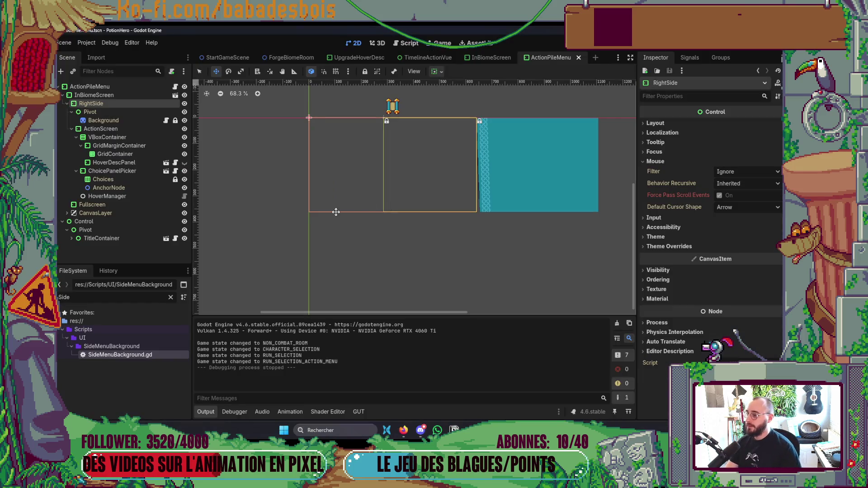
- Add a Control child under Pivot, move it under Background, and name it InputMask
{"action": "left_click", "coordinate": [125, 119]}
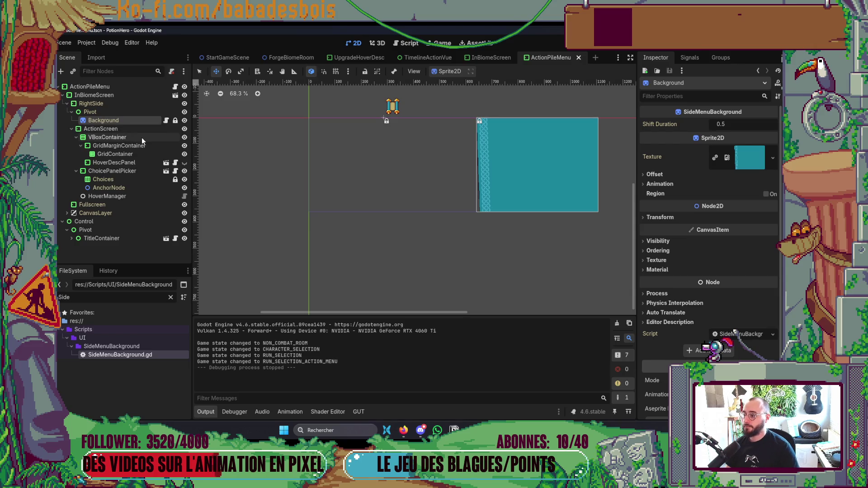
{"action": "left_click", "coordinate": [118, 112]}
{"action": "right_click", "coordinate": [118, 112]}
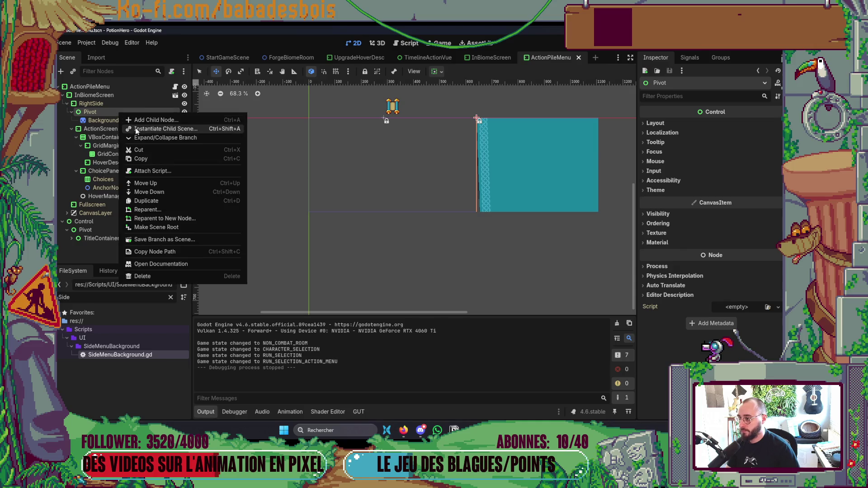
{"action": "left_click", "coordinate": [152, 119]}
{"action": "double_click", "coordinate": [343, 184]}
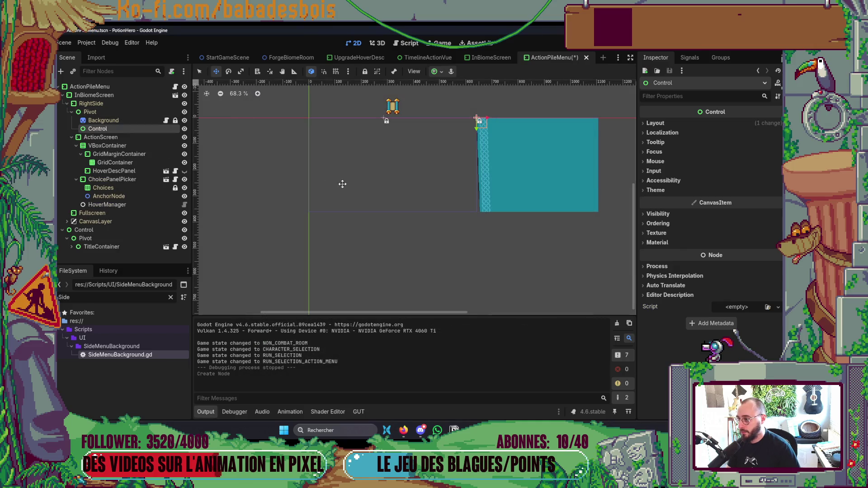
{"action": "left_click_drag", "start_coordinate": [507, 139], "coordinate": [503, 148]}
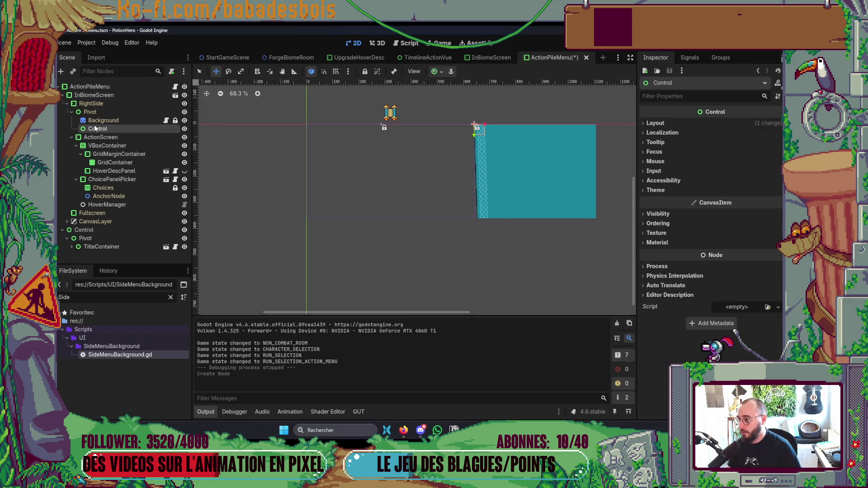
{"action": "left_click_drag", "start_coordinate": [103, 122], "coordinate": [103, 121]}
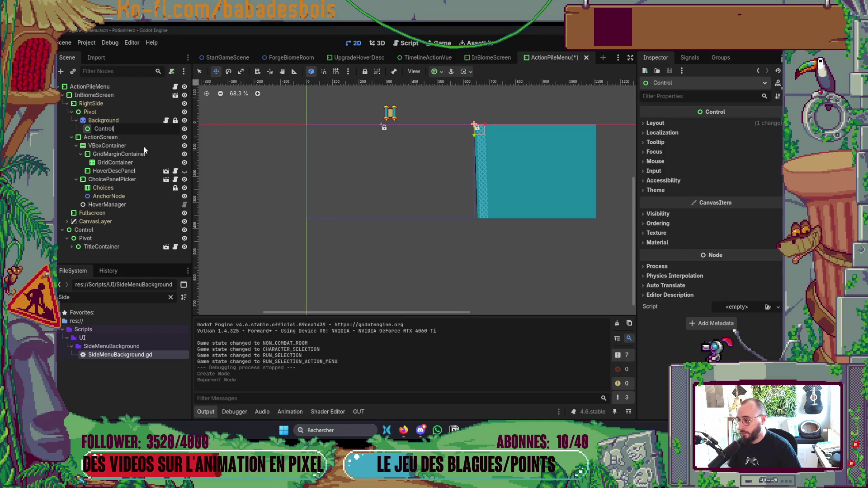
{"action": "key", "text": "F2"}
{"action": "type", "text": "InputMasd"}
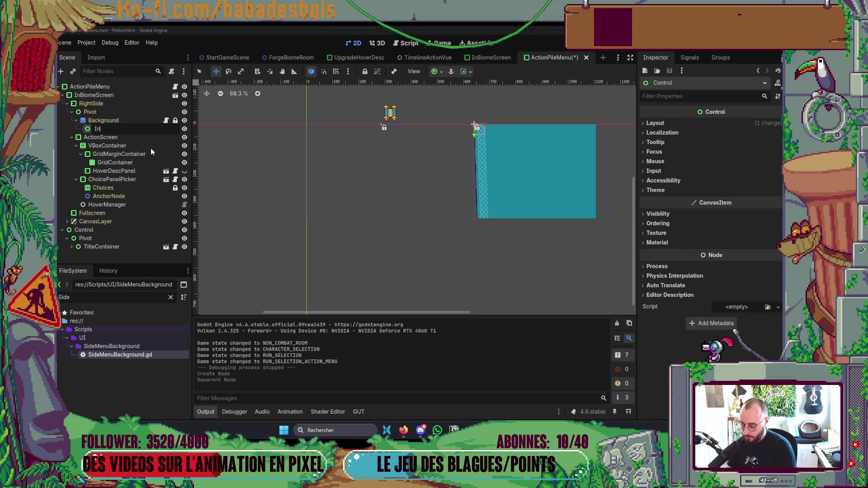
{"action": "key", "text": "BackSpace"}
{"action": "type", "text": "k"}
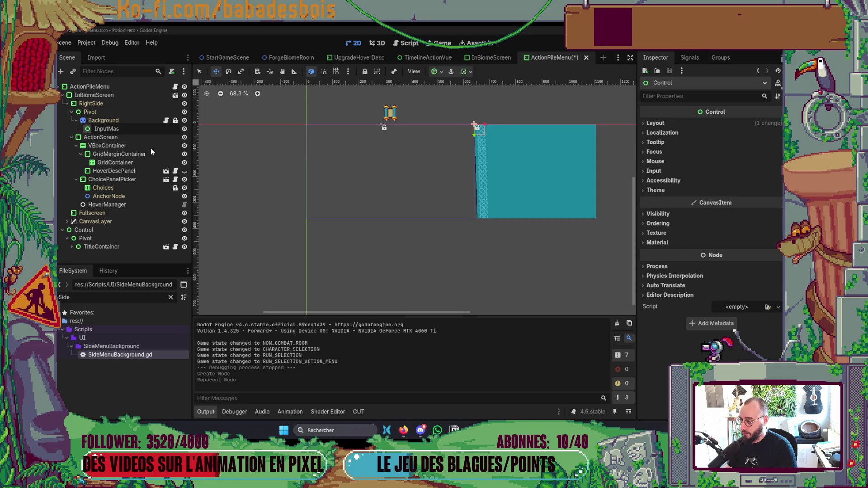
{"action": "key", "text": "Return"}
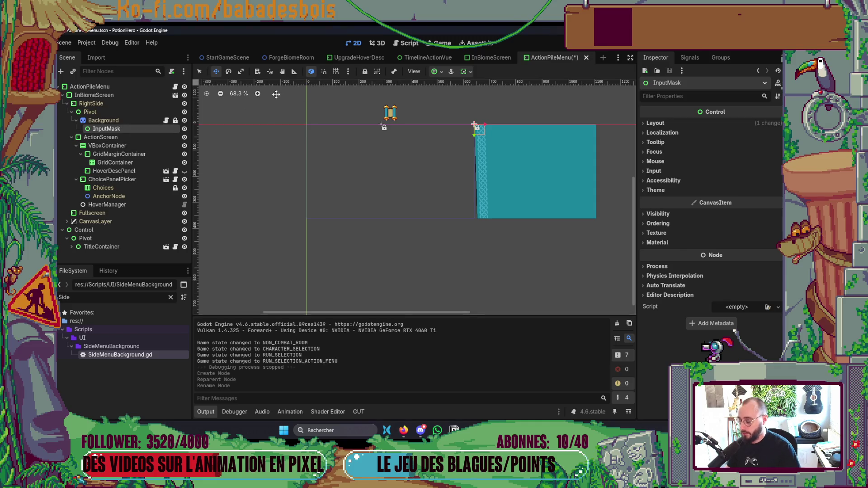
- Stretch InputMask over the whole teal panel, save, lock it, and launch the game
{"action": "left_click_drag", "start_coordinate": [486, 137], "coordinate": [598, 221]}
{"action": "scroll", "coordinate": [538, 209], "scroll_direction": "up", "scroll_amount": 5}
{"action": "key", "text": "ctrl+s"}
{"action": "scroll", "coordinate": [460, 197], "scroll_direction": "right", "scroll_amount": 2}
{"action": "scroll", "coordinate": [554, 219], "scroll_direction": "up", "scroll_amount": 3}
{"action": "left_click_drag", "start_coordinate": [549, 218], "coordinate": [549, 220]}
{"action": "scroll", "coordinate": [541, 201], "scroll_direction": "down", "scroll_amount": 4}
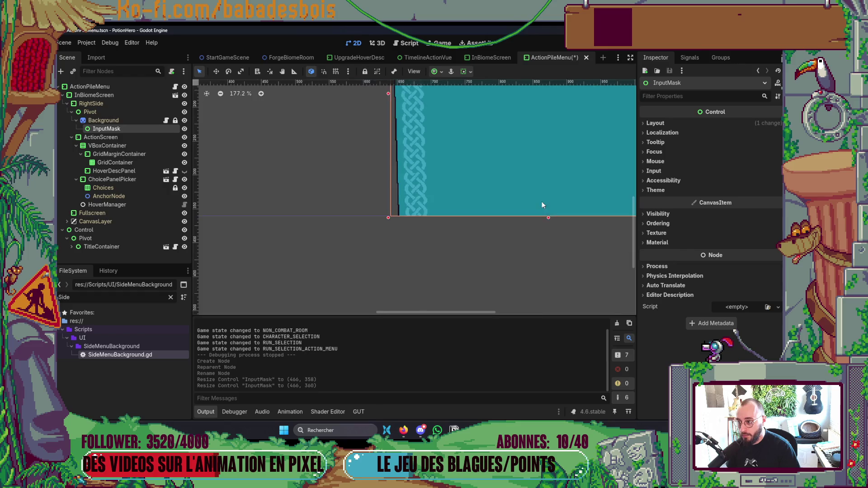
{"action": "key", "text": "ctrl+s"}
{"action": "left_click", "coordinate": [365, 72]}
{"action": "key", "text": "F5"}
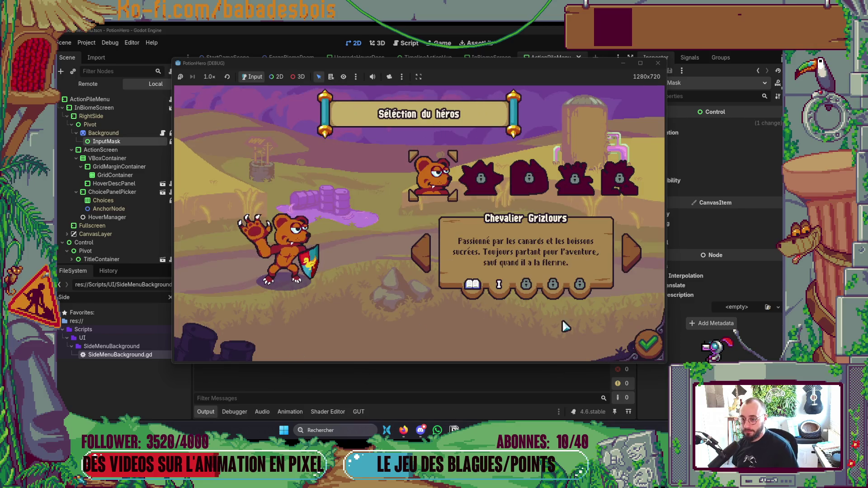
- Confirm the hero, open and close the action pile, pick the second adventure, then close the game
{"action": "left_click", "coordinate": [652, 338]}
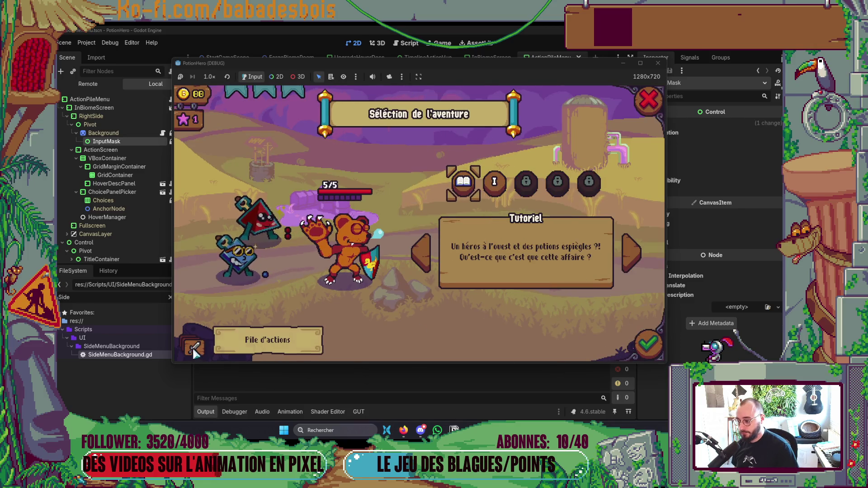
{"action": "left_click", "coordinate": [193, 348]}
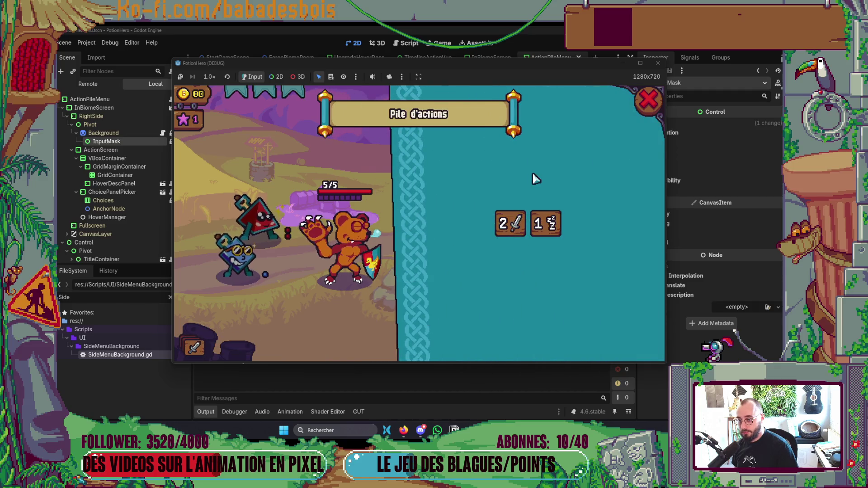
{"action": "left_click", "coordinate": [648, 100]}
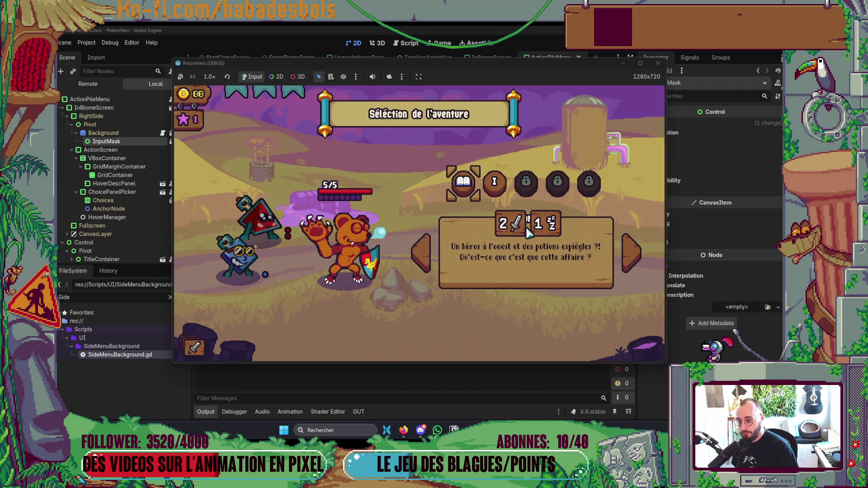
{"action": "left_click", "coordinate": [631, 253]}
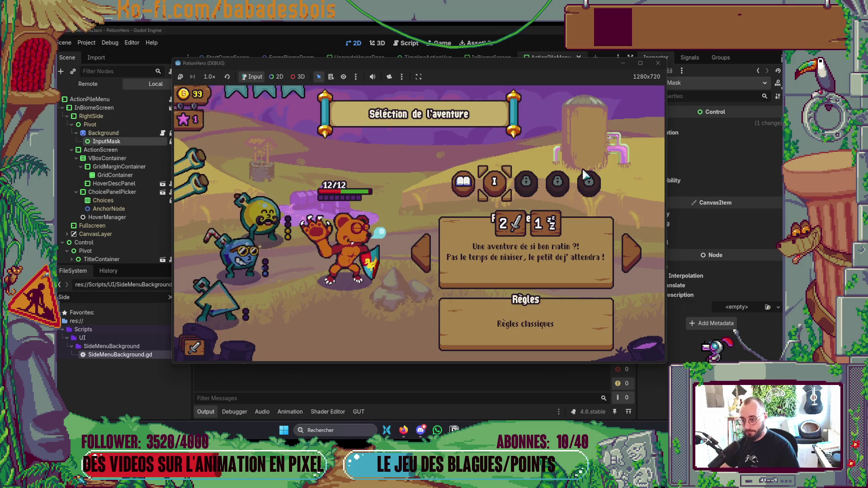
{"action": "left_click", "coordinate": [657, 63]}
{"action": "key", "text": "alt+Tab"}
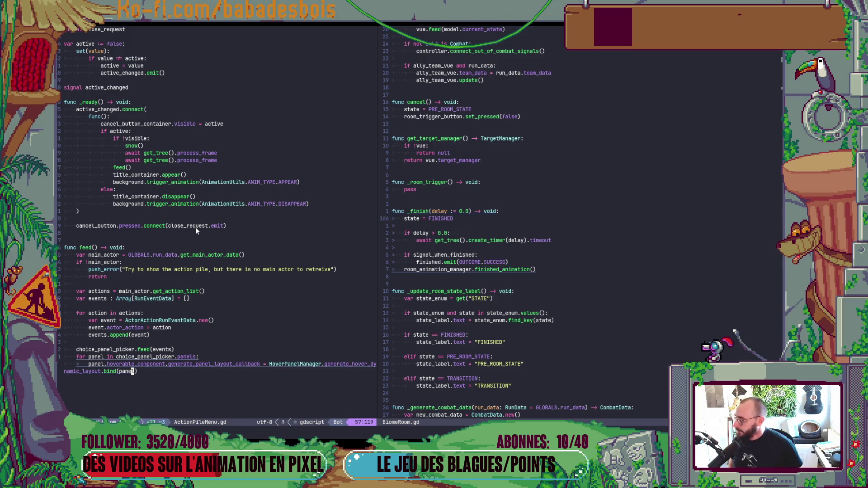
- Leave Neovim for Godot, then move on to the Miro 'Potion Hero - UI & Prototype' board
{"action": "key", "text": "alt+Tab"}
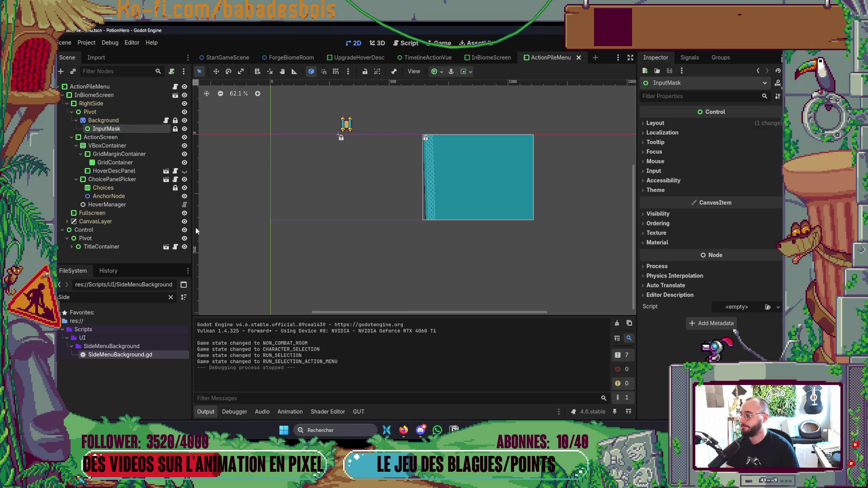
{"action": "key", "text": "alt+Tab"}
{"action": "key", "text": "alt+Tab"}
{"action": "key", "text": "alt+Tab"}
{"action": "scroll", "coordinate": [301, 304], "scroll_direction": "down", "scroll_amount": 5}
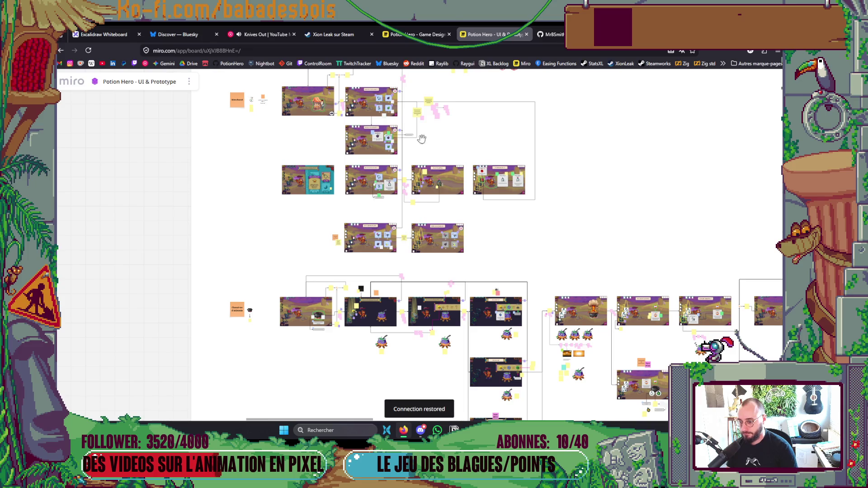
- Scroll down through the board's screen mockups, then go to the Knives Out YouTube Music tab
{"action": "scroll", "coordinate": [421, 139], "scroll_direction": "down", "scroll_amount": 10}
{"action": "scroll", "coordinate": [479, 284], "scroll_direction": "down", "scroll_amount": 10}
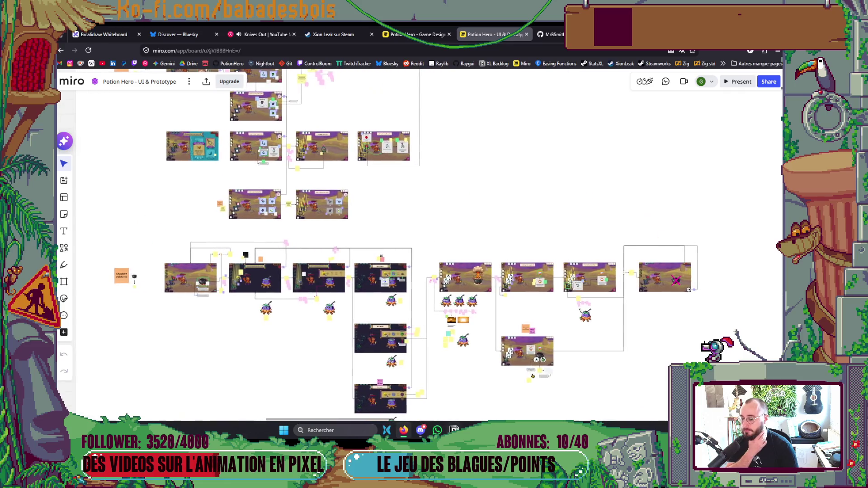
{"action": "left_click", "coordinate": [262, 34]}
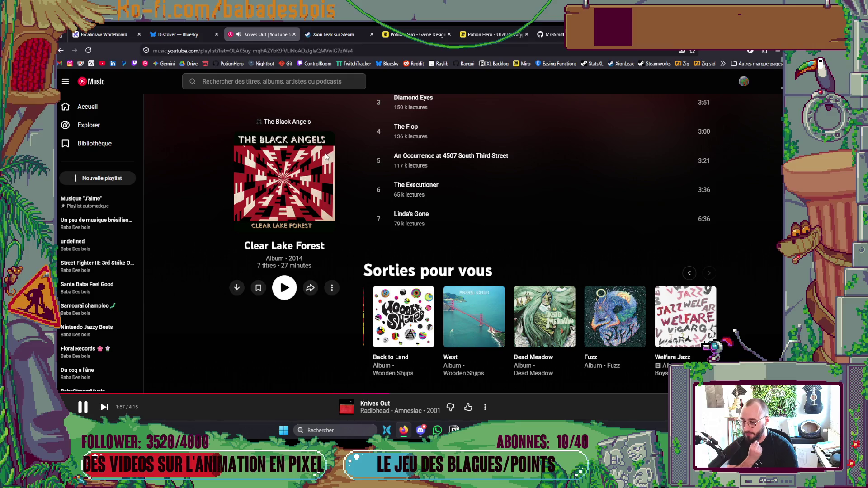
- Browse Radiohead's artist page and view the OK Computer album
{"action": "left_click", "coordinate": [382, 412]}
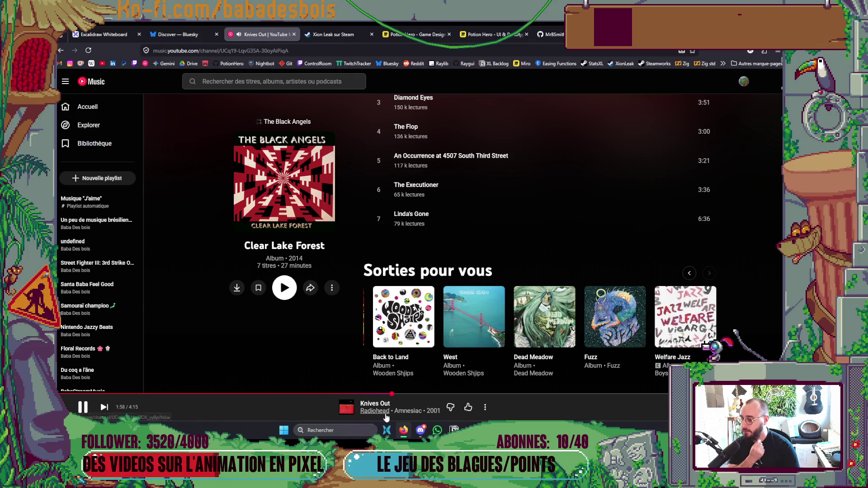
{"action": "scroll", "coordinate": [385, 343], "scroll_direction": "down", "scroll_amount": 6}
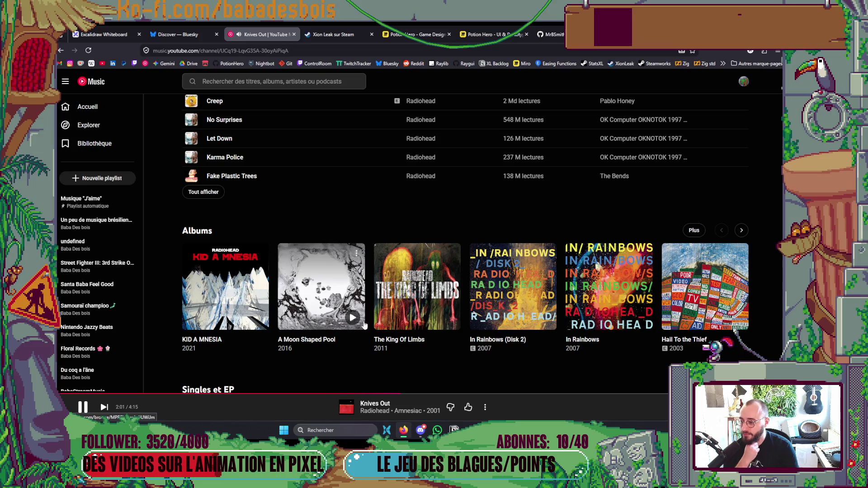
{"action": "scroll", "coordinate": [346, 307], "scroll_direction": "down", "scroll_amount": 3}
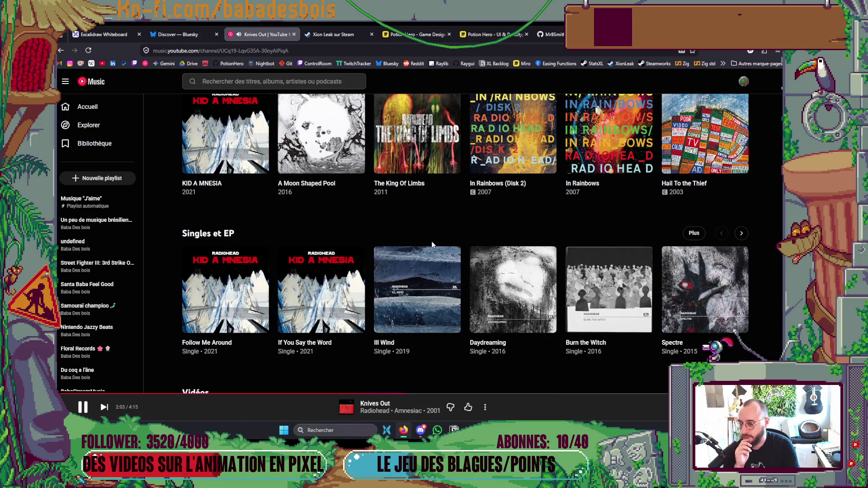
{"action": "scroll", "coordinate": [431, 244], "scroll_direction": "up", "scroll_amount": 3}
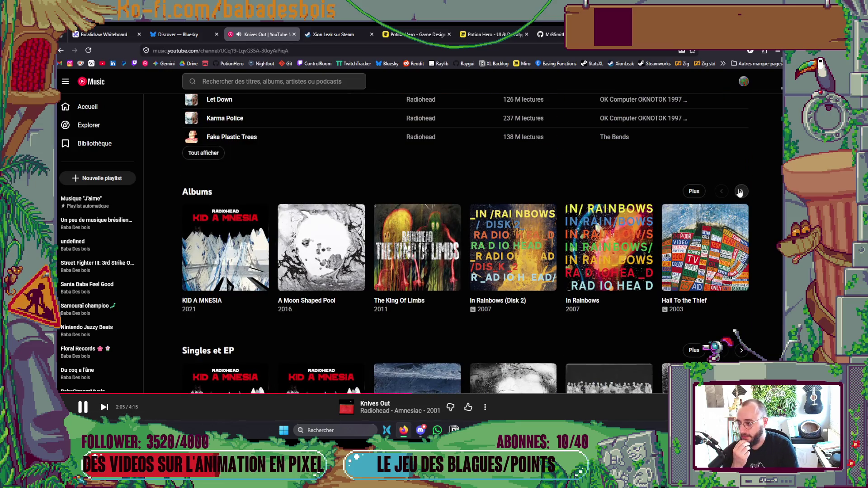
{"action": "left_click", "coordinate": [740, 192]}
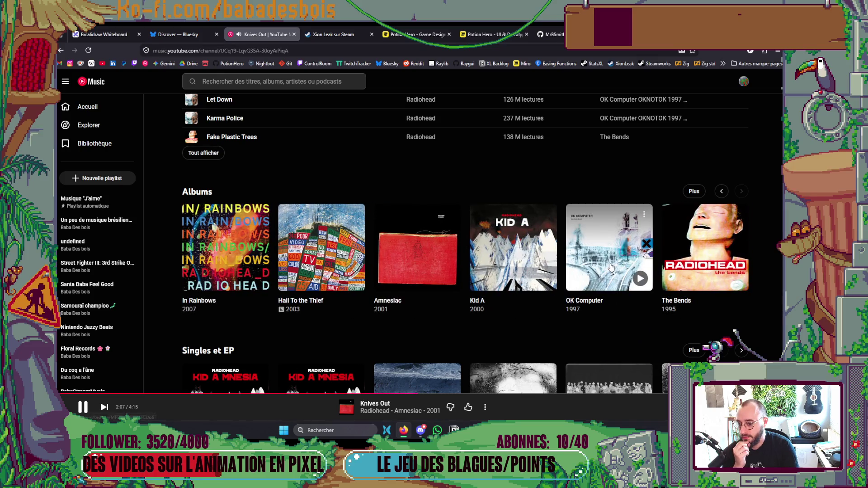
{"action": "left_click", "coordinate": [621, 254]}
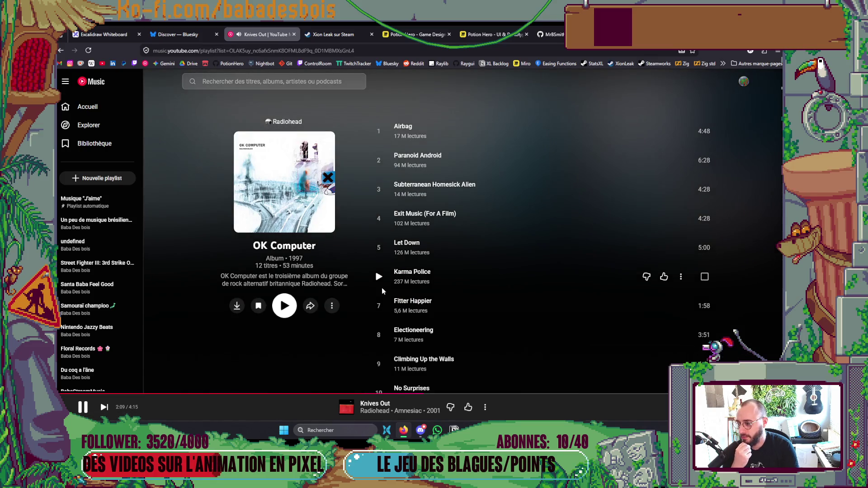
{"action": "left_click", "coordinate": [61, 50]}
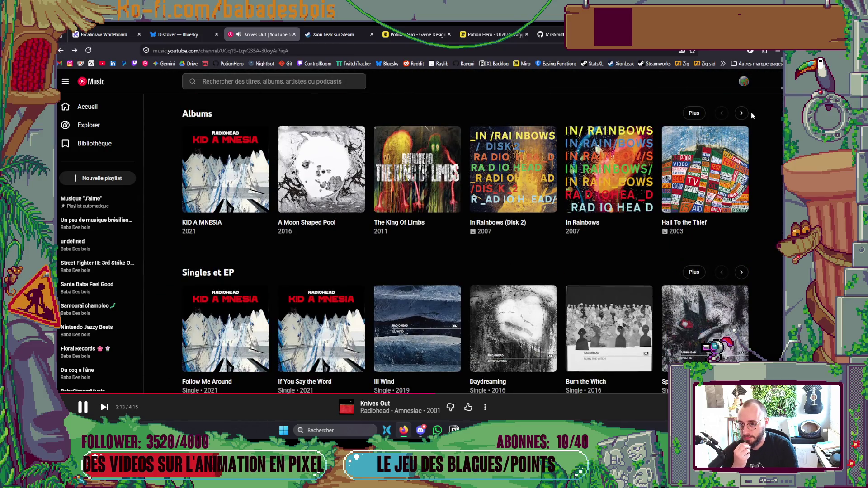
- View The Bends, go back to the Clear Lake Forest album, and return to Godot
{"action": "left_click", "coordinate": [742, 113]}
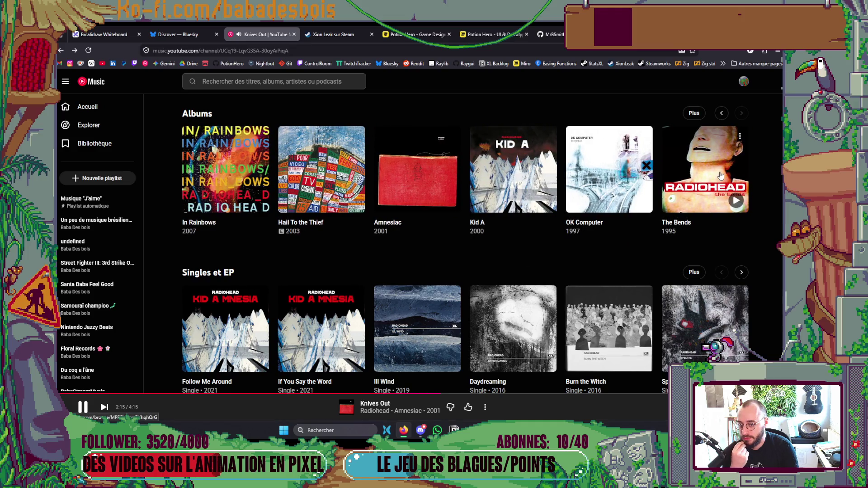
{"action": "left_click", "coordinate": [720, 175]}
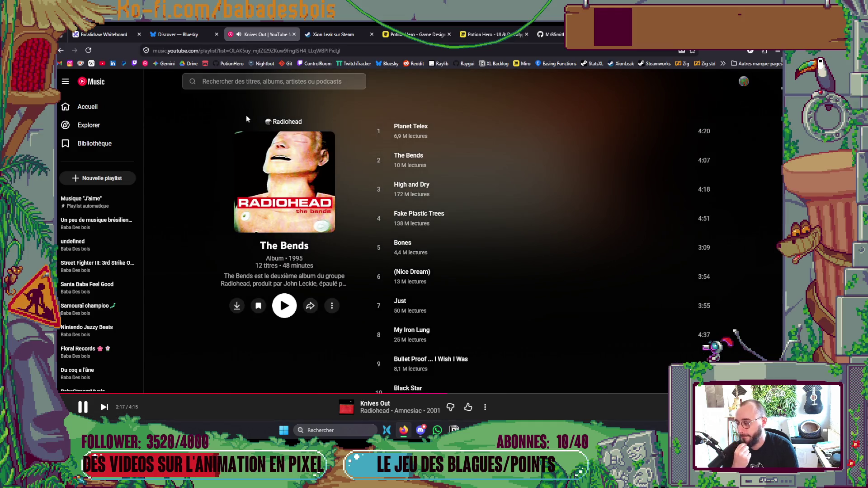
{"action": "left_click", "coordinate": [61, 50]}
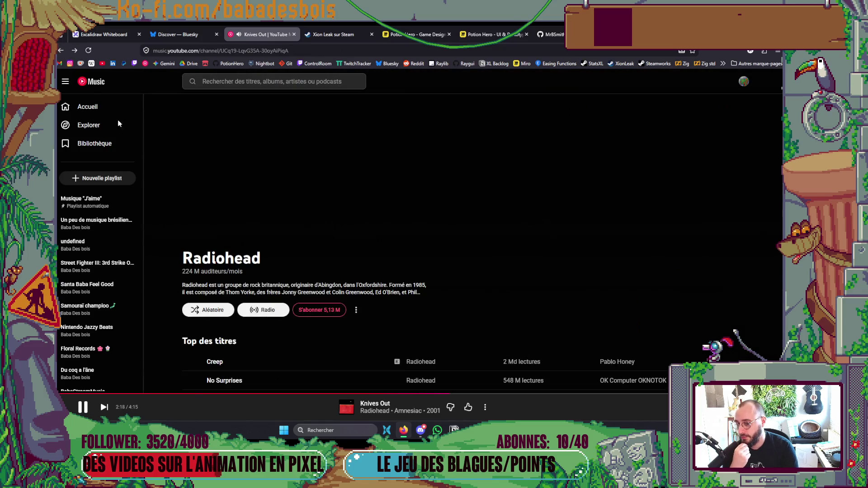
{"action": "left_click", "coordinate": [59, 51]}
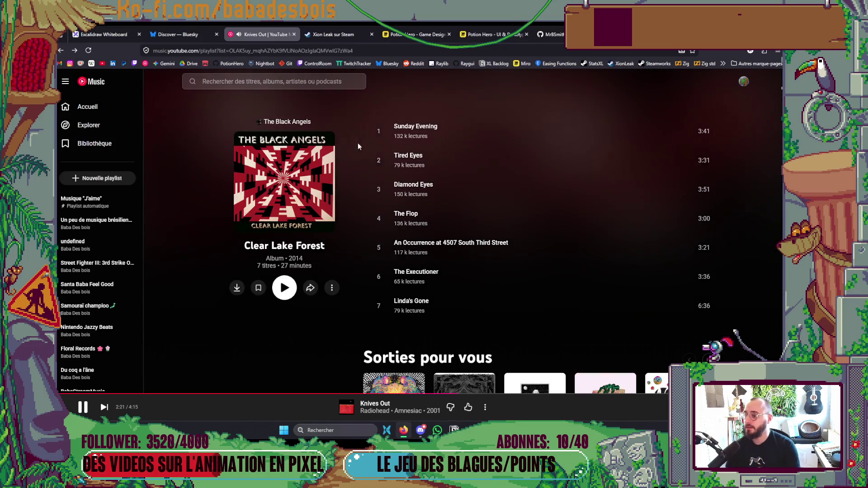
{"action": "key", "text": "super+Down"}
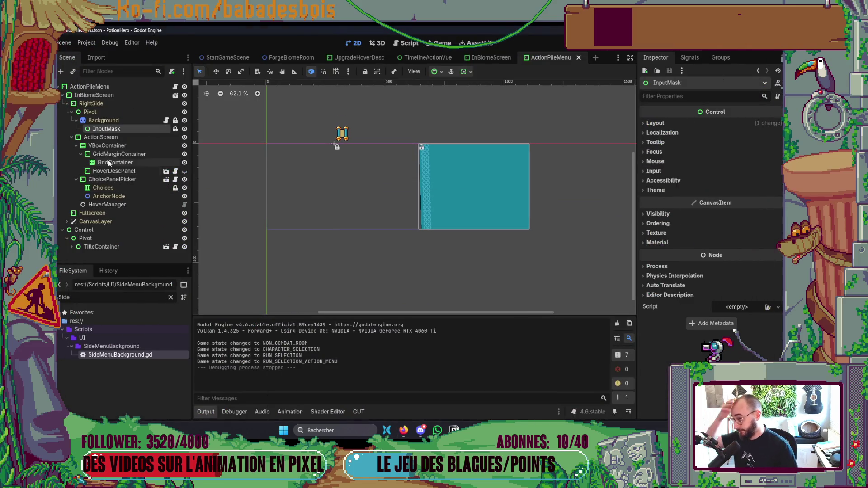
- Collapse the Pivot and ActionScreen branches under RightSide and select the RightSide node
{"action": "left_click", "coordinate": [71, 112]}
{"action": "left_click", "coordinate": [92, 105]}
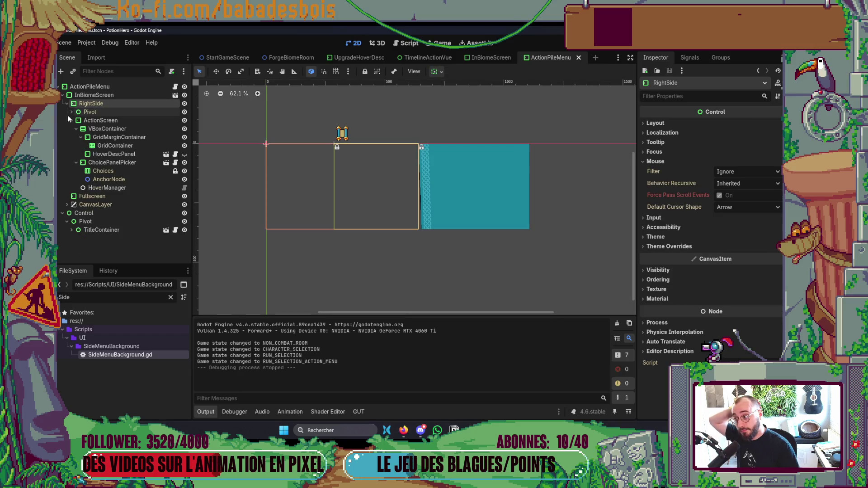
{"action": "left_click", "coordinate": [71, 120]}
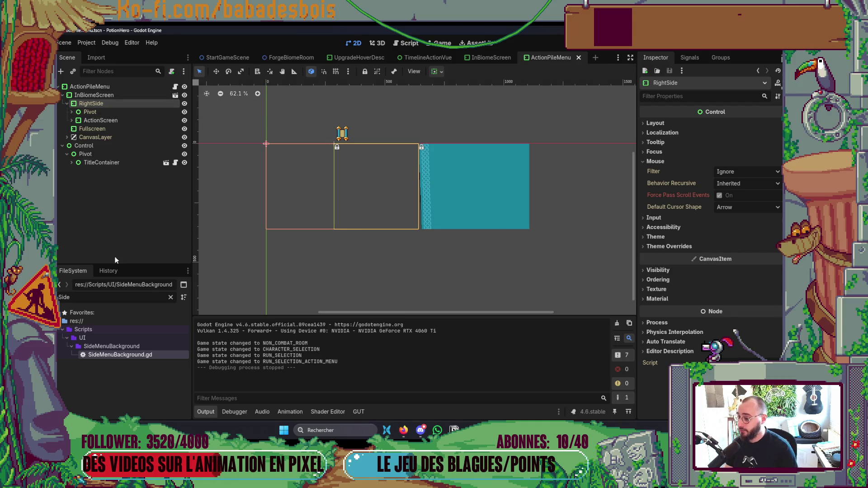
- Glance at ActionPileMenu.gd in Neovim, then return to Godot and launch the game
{"action": "key", "text": "alt+Tab"}
{"action": "key", "text": "alt+Tab"}
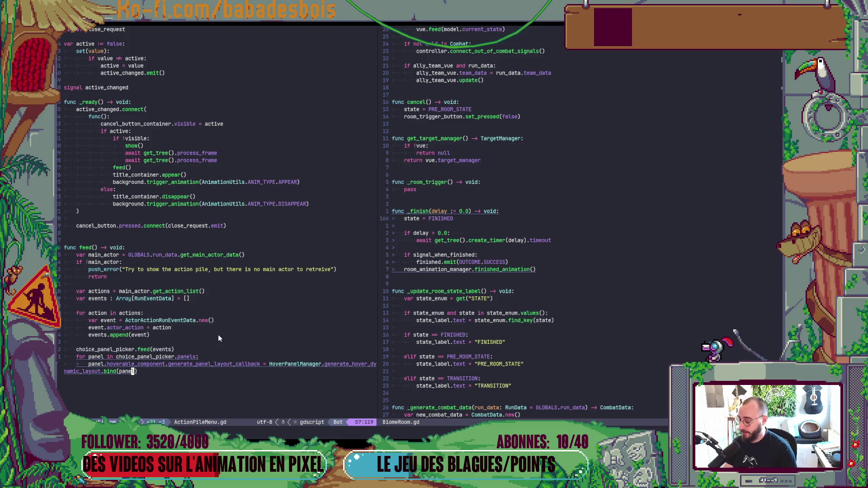
{"action": "key", "text": "alt+Tab"}
{"action": "key", "text": "F5"}
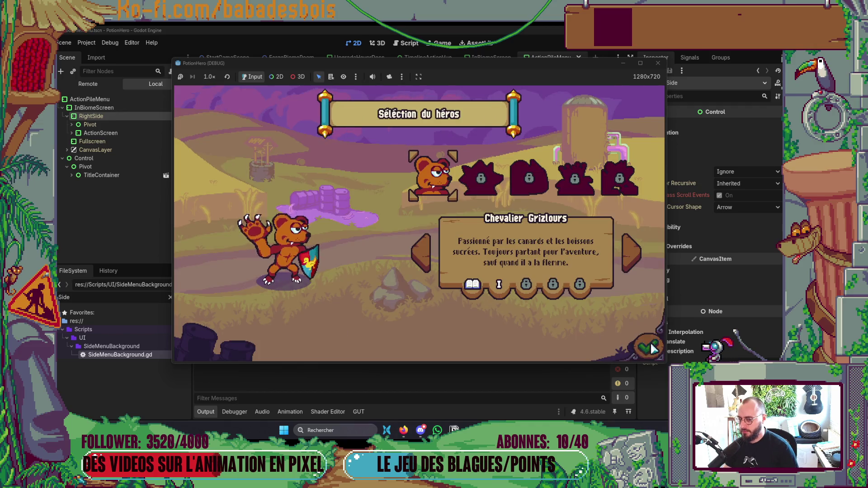
- Pass hero and adventure selection, open the four-card Pile d'actions, close it, and stop the game
{"action": "left_click", "coordinate": [648, 344]}
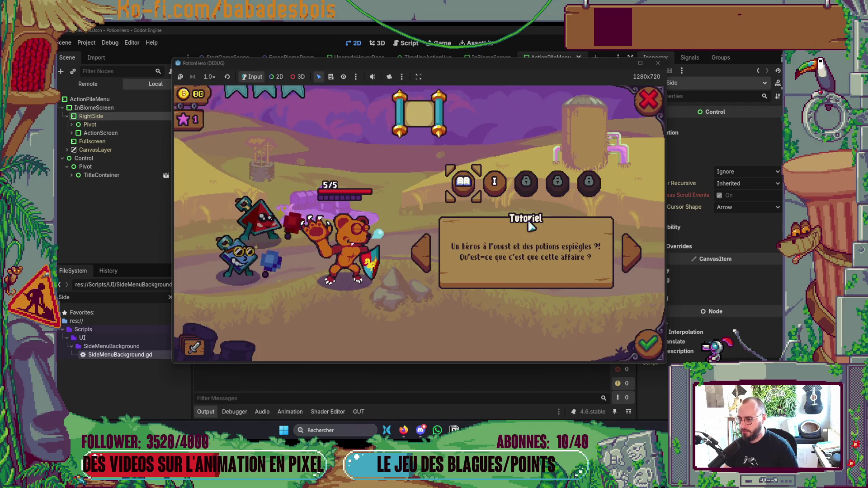
{"action": "left_click", "coordinate": [636, 348]}
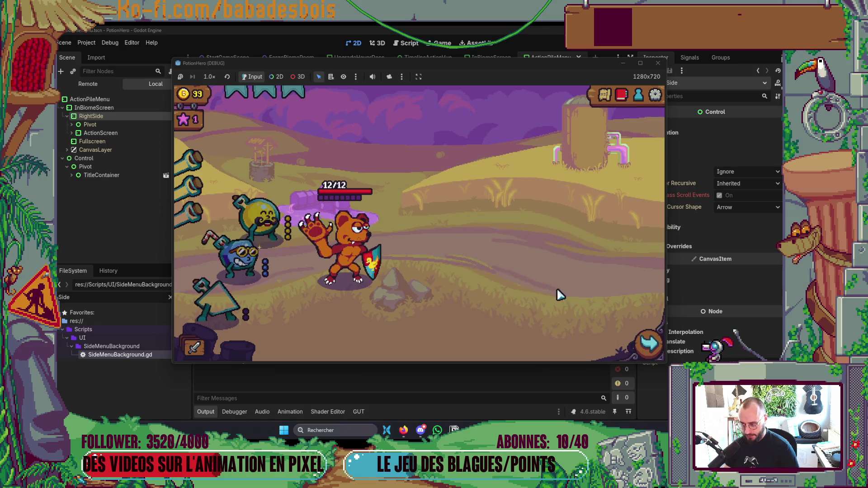
{"action": "left_click", "coordinate": [194, 347]}
{"action": "mouse_move", "coordinate": [479, 239]}
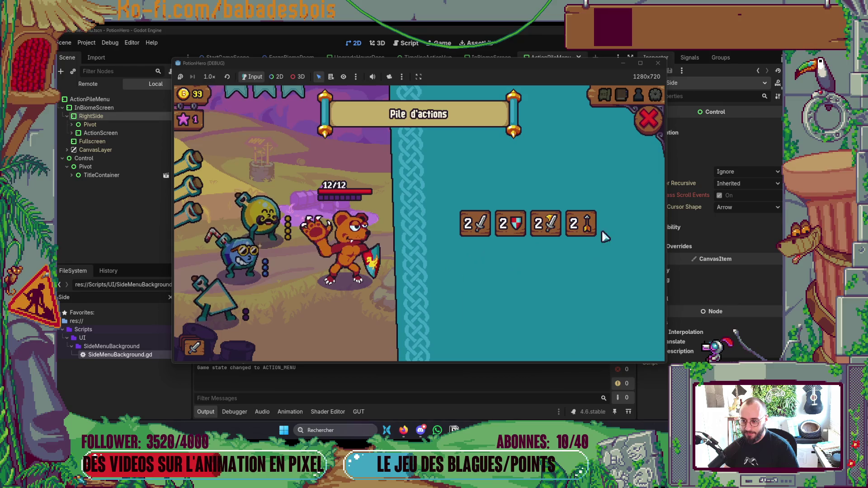
{"action": "left_click", "coordinate": [649, 118]}
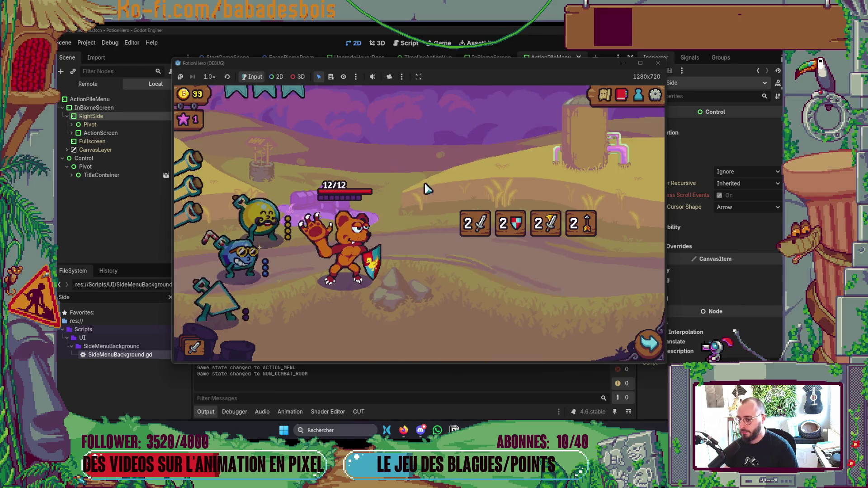
{"action": "key", "text": "F8"}
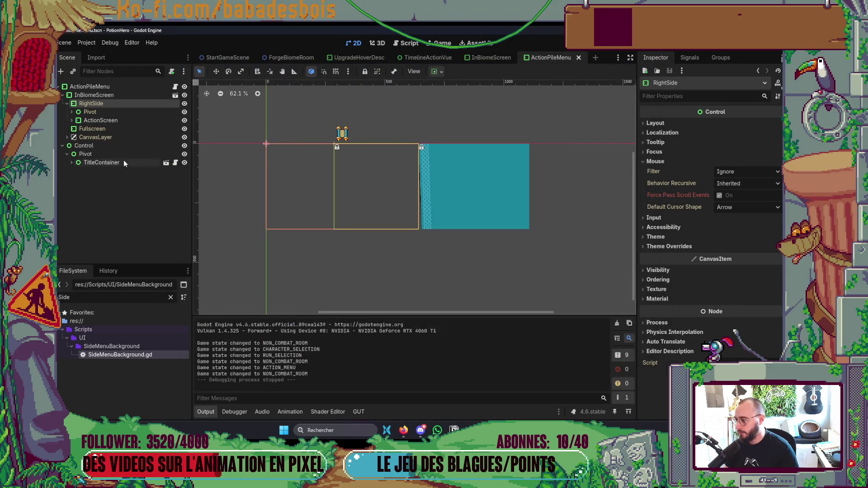
- Enable ActionScreen's Margin Left theme override at 15 and rerun the scene
{"action": "left_click", "coordinate": [71, 120]}
{"action": "left_click", "coordinate": [109, 119]}
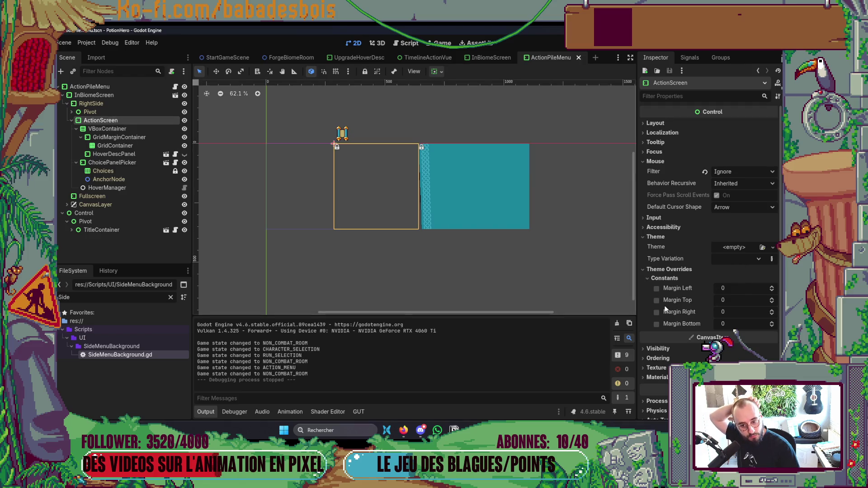
{"action": "left_click", "coordinate": [659, 290]}
{"action": "left_click", "coordinate": [734, 293]}
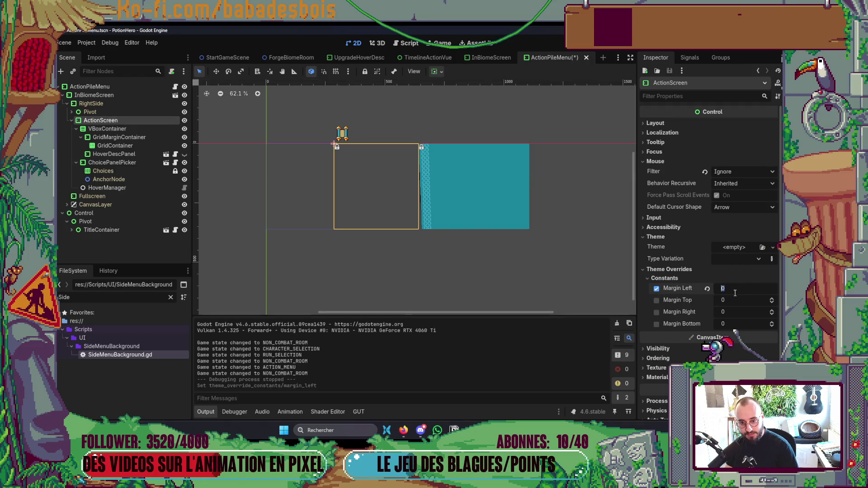
{"action": "type", "text": "15"}
{"action": "key", "text": "F6"}
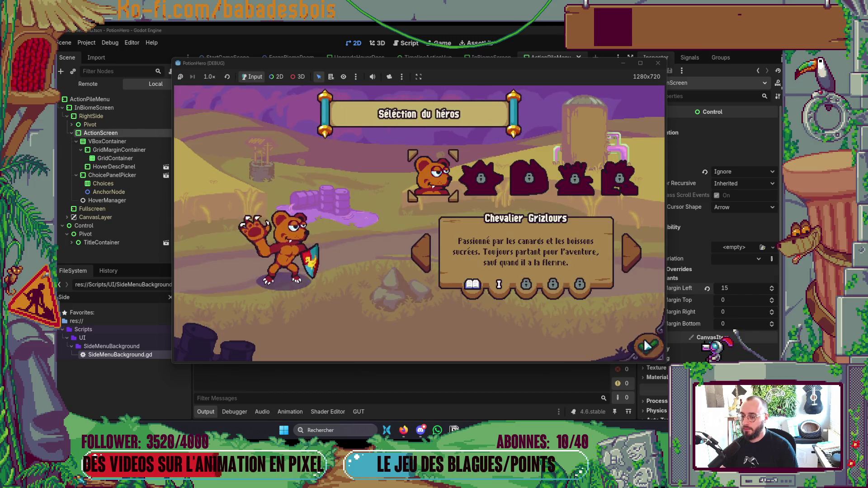
- In the running game, open and close the action pile, switch adventure, and reopen it
{"action": "left_click", "coordinate": [647, 345]}
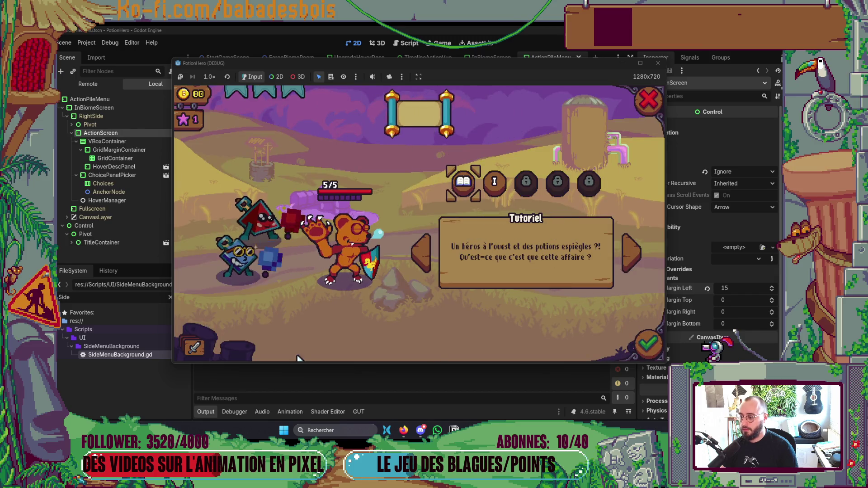
{"action": "left_click", "coordinate": [200, 350]}
{"action": "mouse_move", "coordinate": [555, 226]}
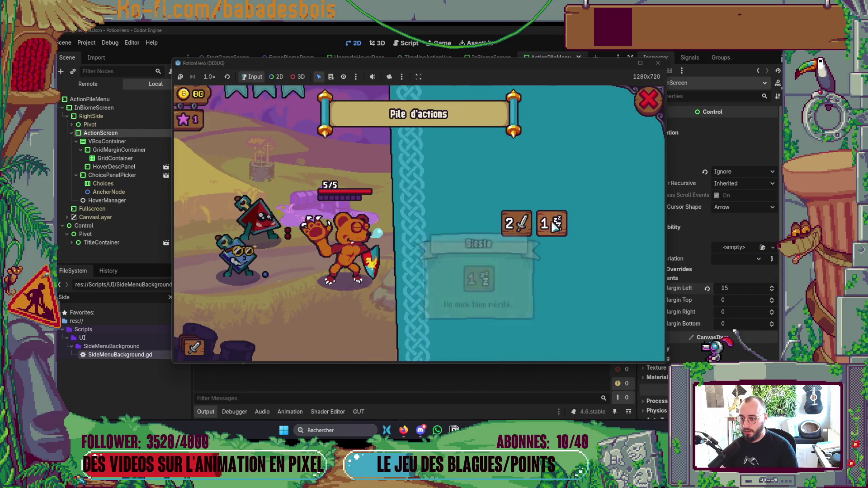
{"action": "left_click", "coordinate": [649, 100]}
{"action": "left_click", "coordinate": [494, 181]}
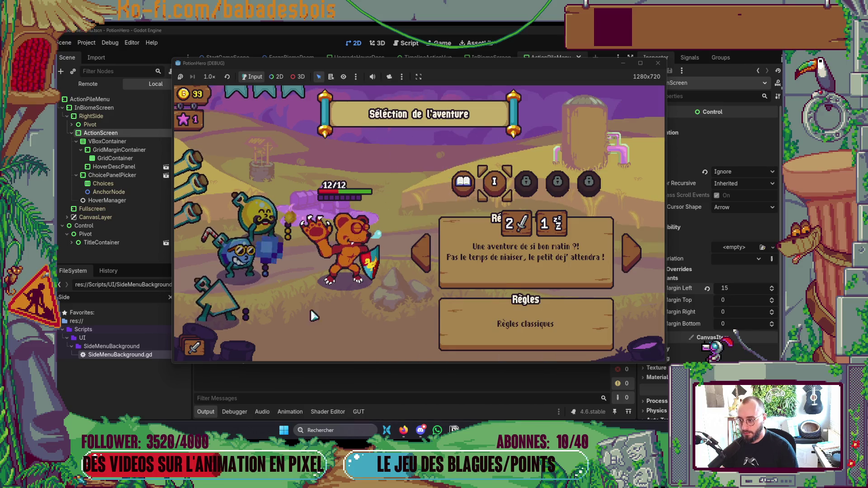
{"action": "left_click", "coordinate": [197, 350]}
{"action": "mouse_move", "coordinate": [589, 227]}
- Preview Margin Left values of 20, 25, 23 and 22 live in the running game
{"action": "left_click", "coordinate": [733, 287]}
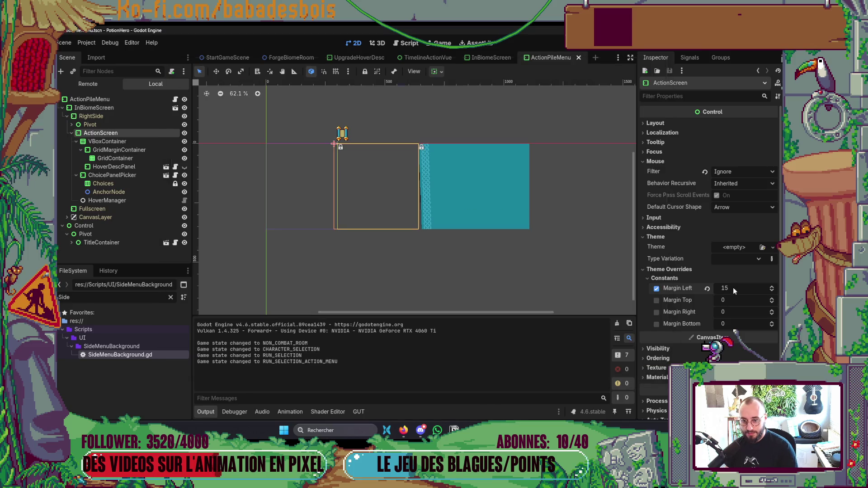
{"action": "type", "text": "20"}
{"action": "key", "text": "Return"}
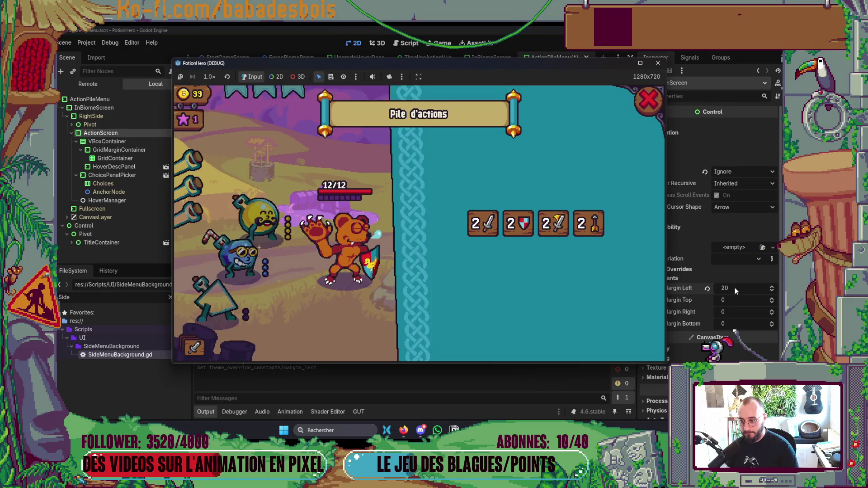
{"action": "mouse_move", "coordinate": [550, 225]}
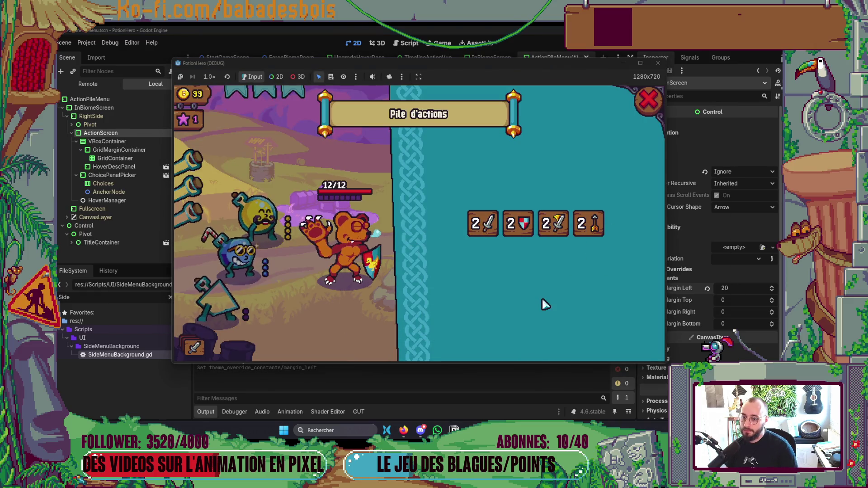
{"action": "left_click", "coordinate": [744, 321]}
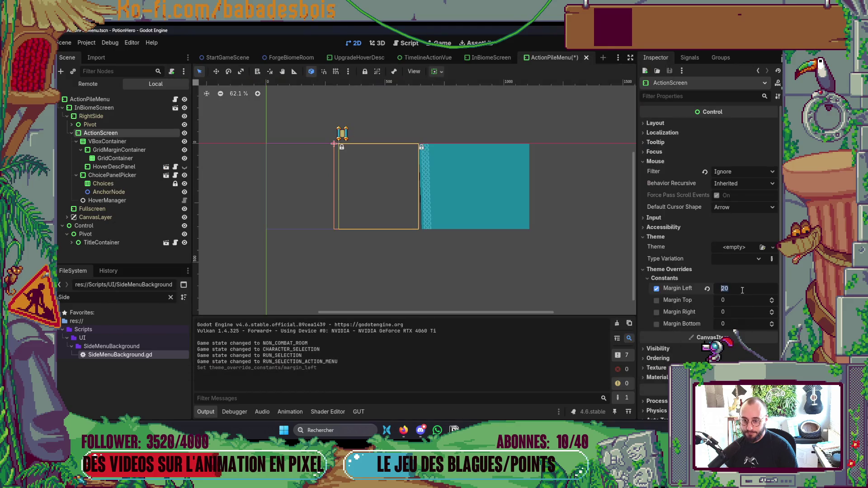
{"action": "left_click", "coordinate": [748, 288]}
{"action": "type", "text": "25"}
{"action": "key", "text": "Return"}
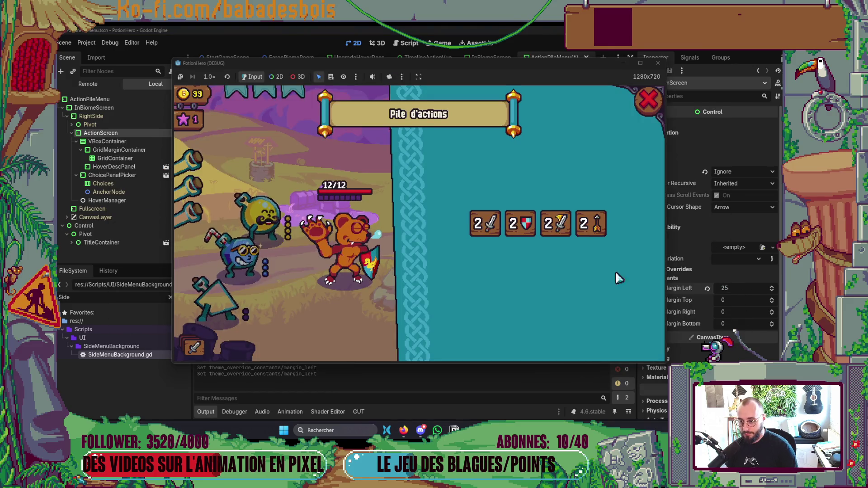
{"action": "left_click", "coordinate": [731, 293]}
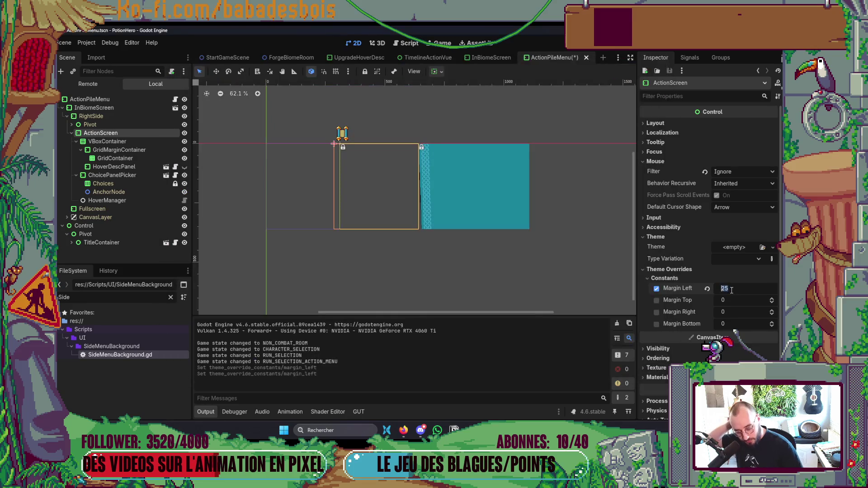
{"action": "type", "text": "23"}
{"action": "key", "text": "Return"}
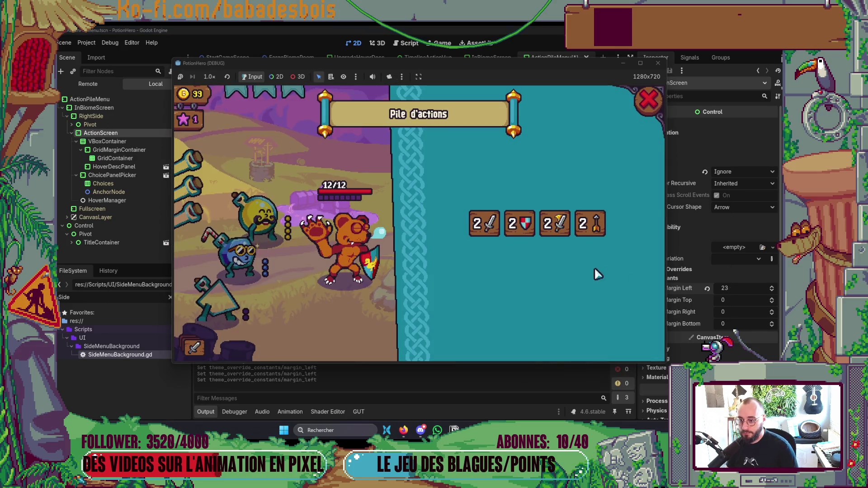
{"action": "left_click", "coordinate": [722, 298]}
{"action": "type", "text": "22"}
{"action": "key", "text": "Return"}
{"action": "key", "text": "F5"}
{"action": "key", "text": "alt+Tab"}
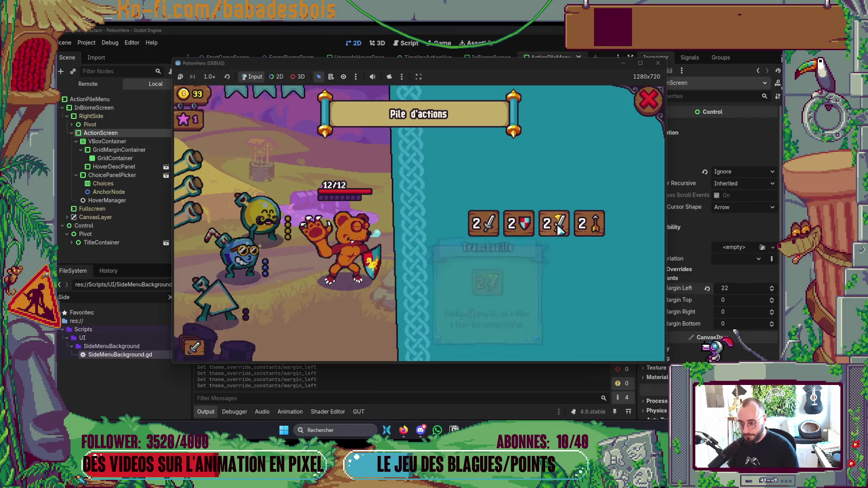
- Set Margin Left back to 20, then close the action pile and the game window
{"action": "left_click", "coordinate": [742, 292]}
{"action": "type", "text": "20"}
{"action": "key", "text": "Return"}
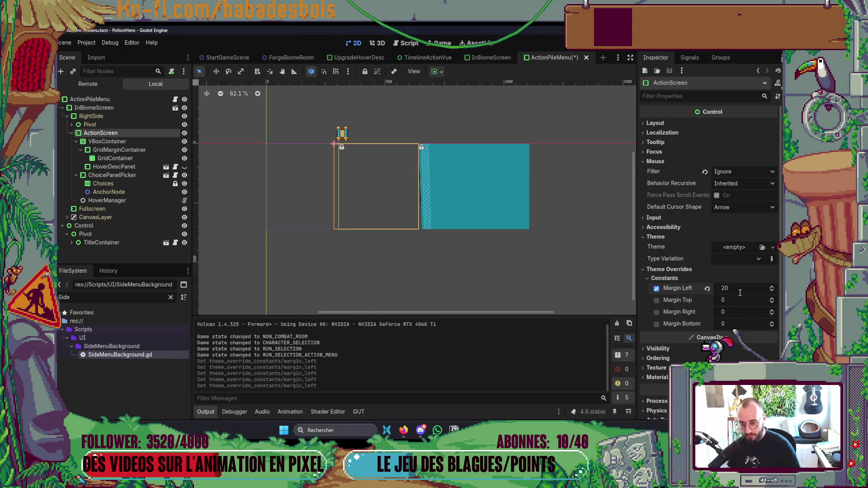
{"action": "key", "text": "alt+Tab"}
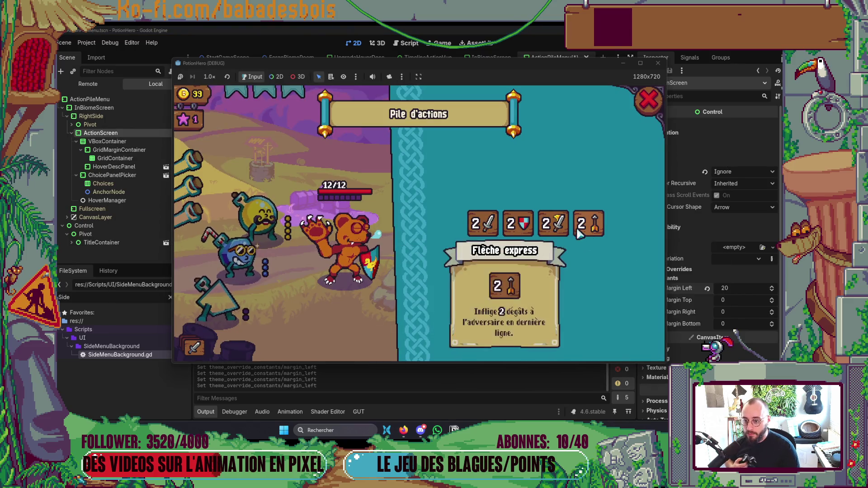
{"action": "mouse_move", "coordinate": [525, 229]}
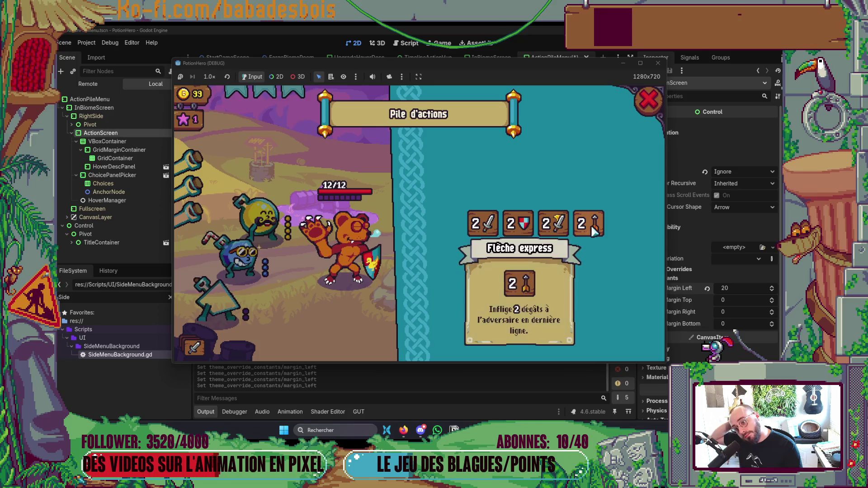
{"action": "left_click", "coordinate": [649, 107]}
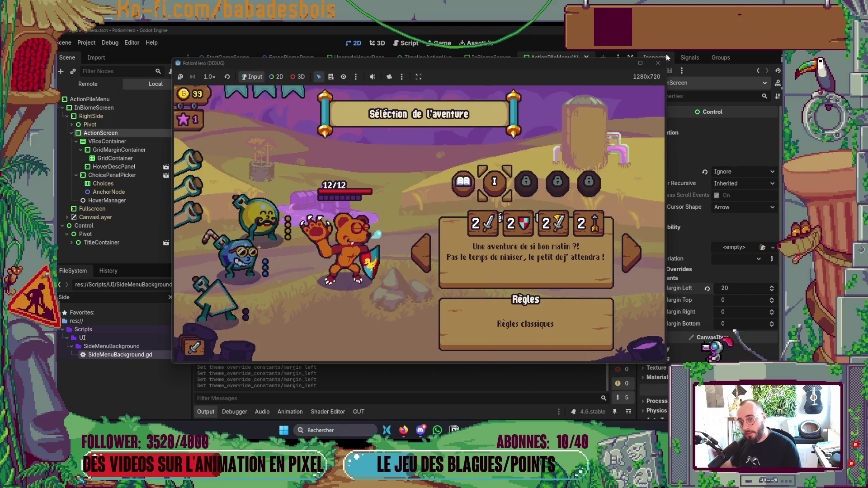
{"action": "left_click", "coordinate": [658, 63]}
{"action": "left_click", "coordinate": [285, 270]}
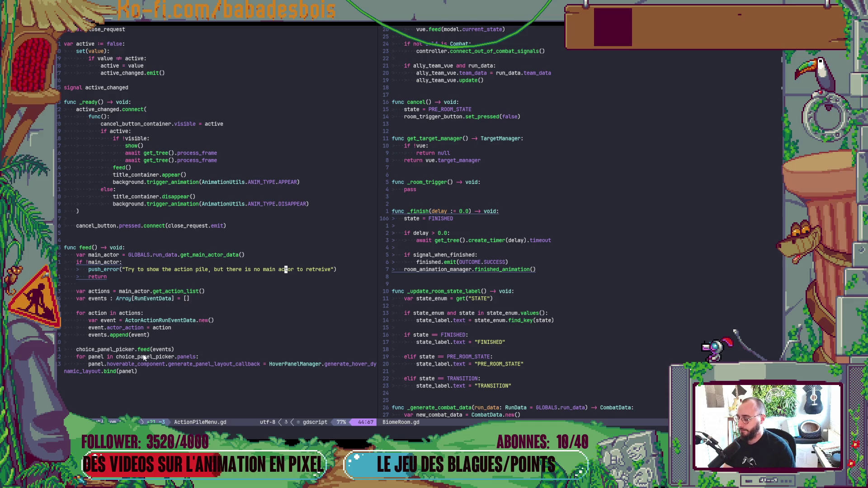
{"action": "left_click", "coordinate": [611, 248]}
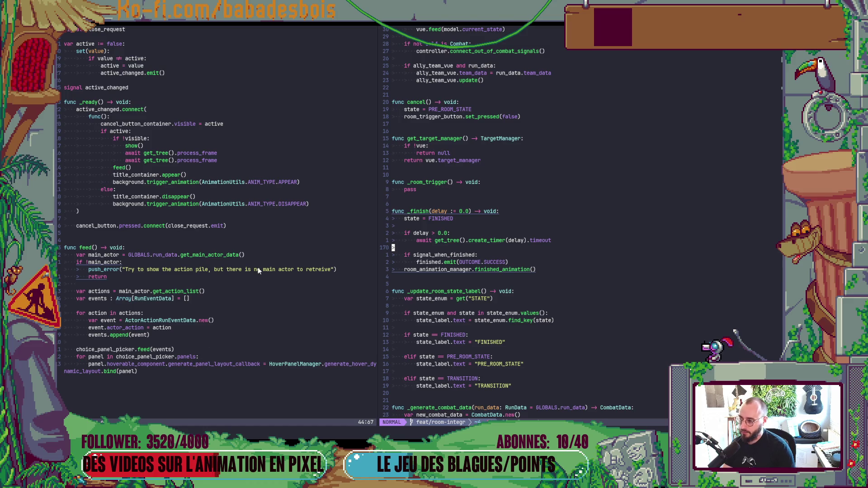
- Declare 'var actions : Array[Control] = []' in the active_changed handler
{"action": "left_click", "coordinate": [209, 125]}
{"action": "type", "text": "ont"}
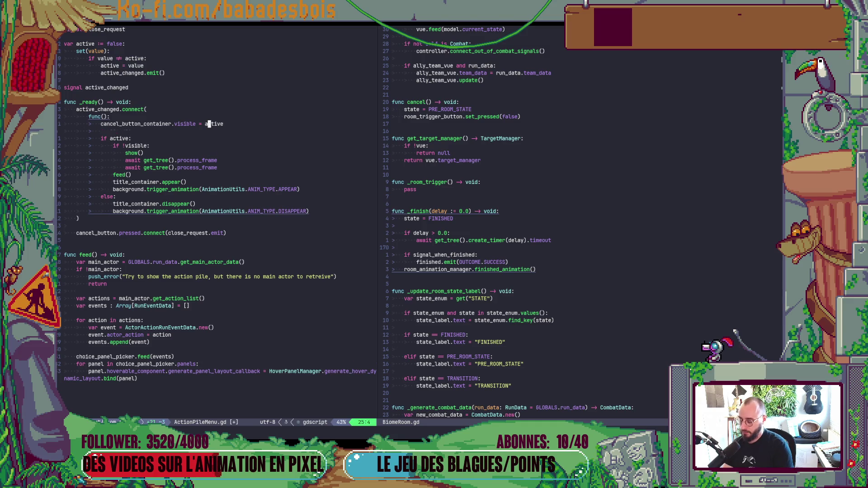
{"action": "type", "text": "a"}
{"action": "key", "text": "BackSpace"}
{"action": "type", "text": "var a"}
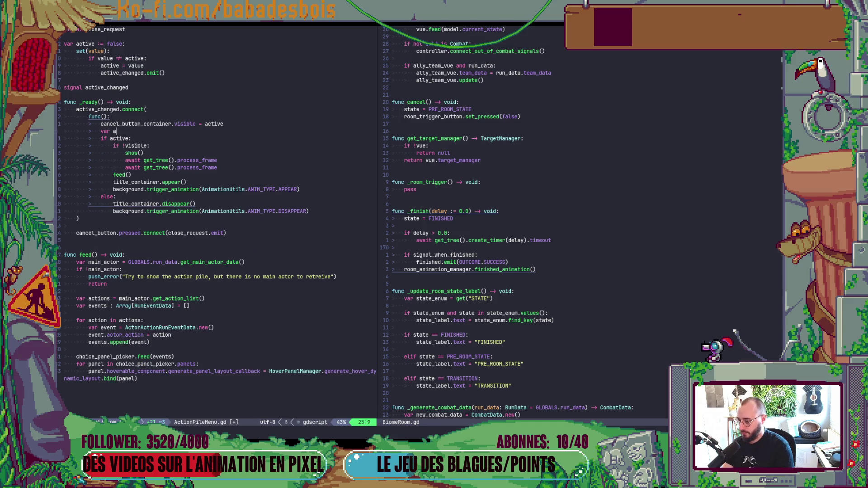
{"action": "type", "text": "ctions ="}
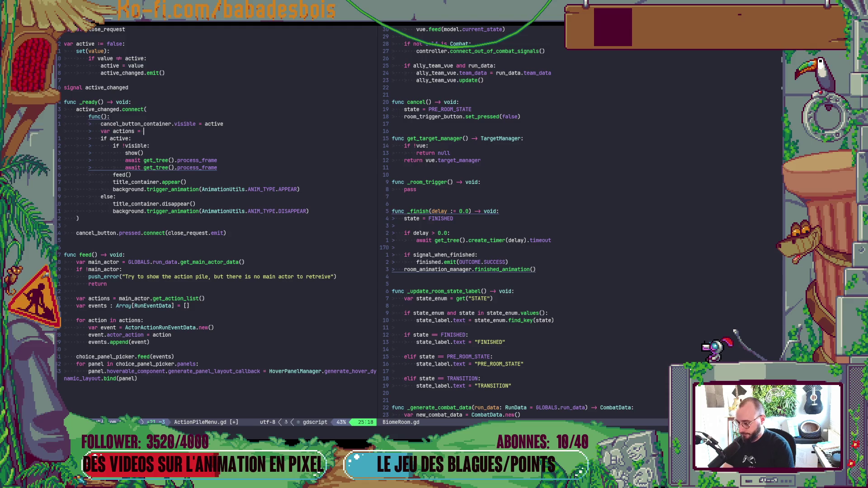
{"action": "key", "text": "BackSpace"}
{"action": "key", "text": "BackSpace"}
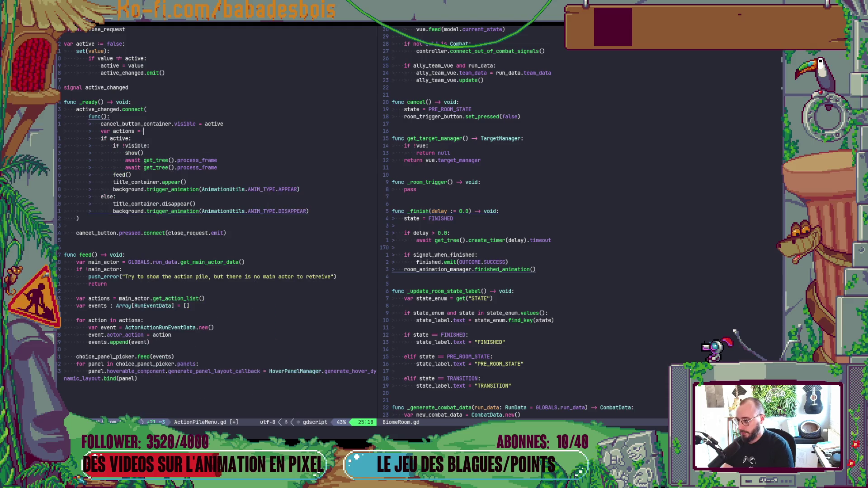
{"action": "type", "text": ": A"}
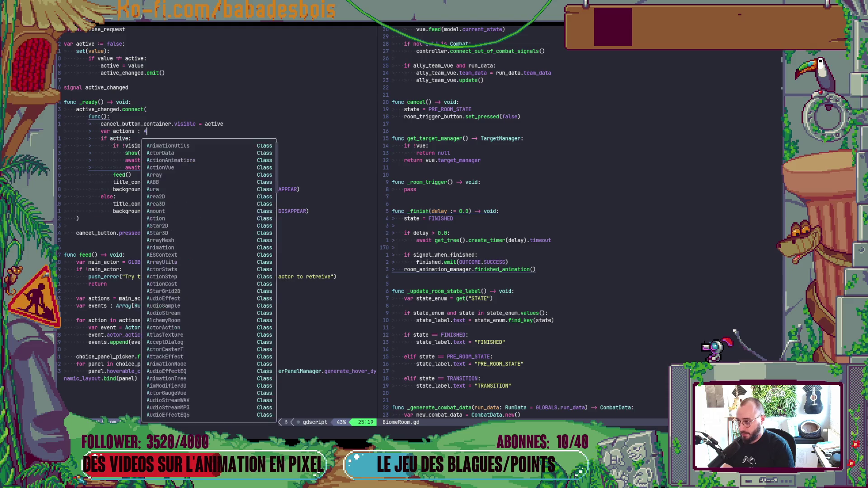
{"action": "type", "text": "rray[Control"}
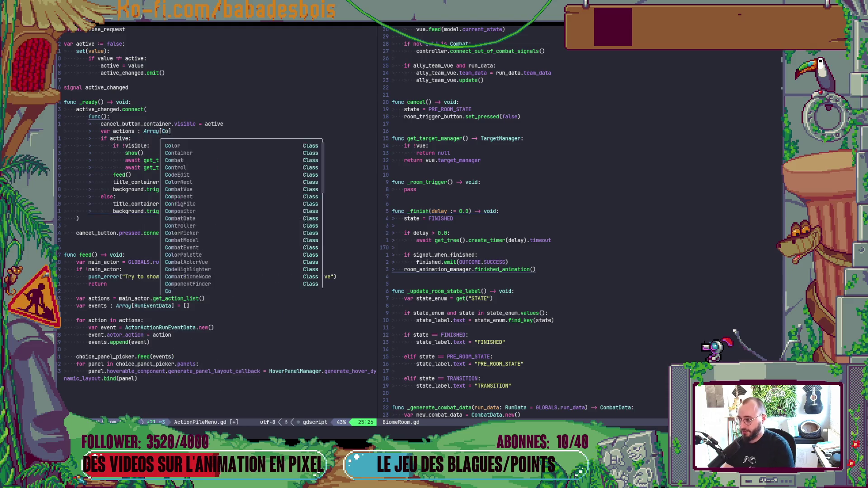
{"action": "type", "text": "] = []"}
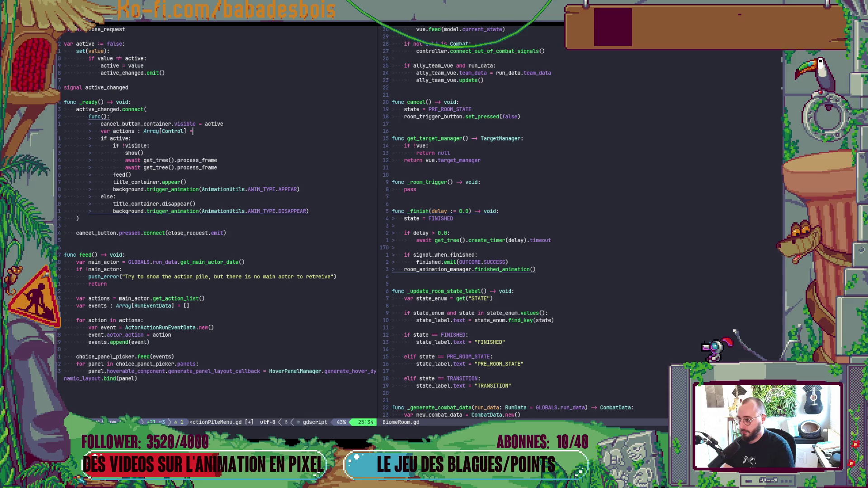
{"action": "key", "text": "Return"}
- Add 'actions.assign(choice_panel_picker.panels)' below the declaration
{"action": "type", "text": "tio"}
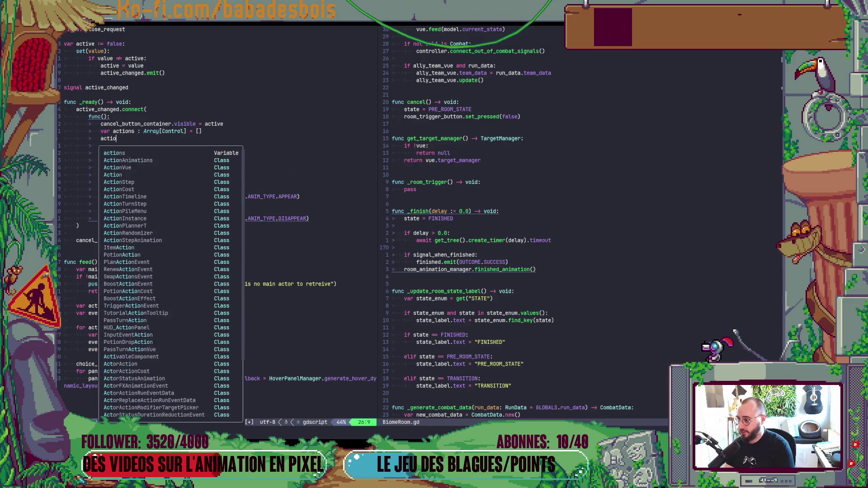
{"action": "type", "text": "ns = choice_panel_picker.ap"}
{"action": "key", "text": "BackSpace"}
{"action": "key", "text": "BackSpace"}
{"action": "type", "text": "panels"}
{"action": "key", "text": "Escape"}
{"action": "key", "text": "b"}
{"action": "key", "text": "b"}
{"action": "key", "text": "b"}
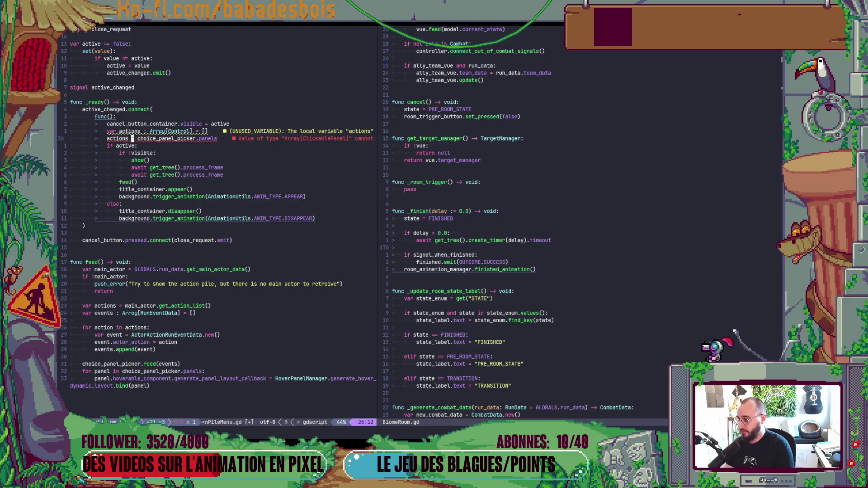
{"action": "key", "text": "l"}
{"action": "key", "text": "a"}
{"action": "key", "text": "BackSpace"}
{"action": "key", "text": "BackSpace"}
{"action": "key", "text": "BackSpace"}
{"action": "type", "text": ".ass"}
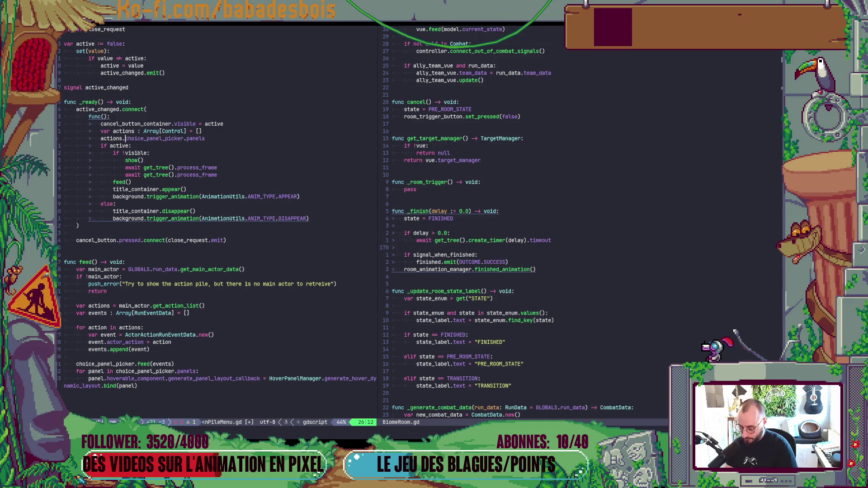
{"action": "type", "text": "ign"}
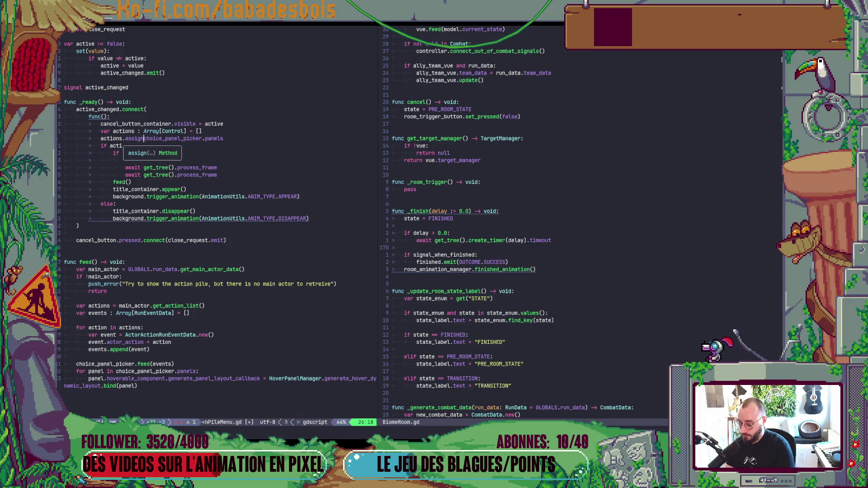
{"action": "type", "text": "("}
{"action": "key", "text": "End"}
{"action": "type", "text": ")"}
{"action": "key", "text": "Escape"}
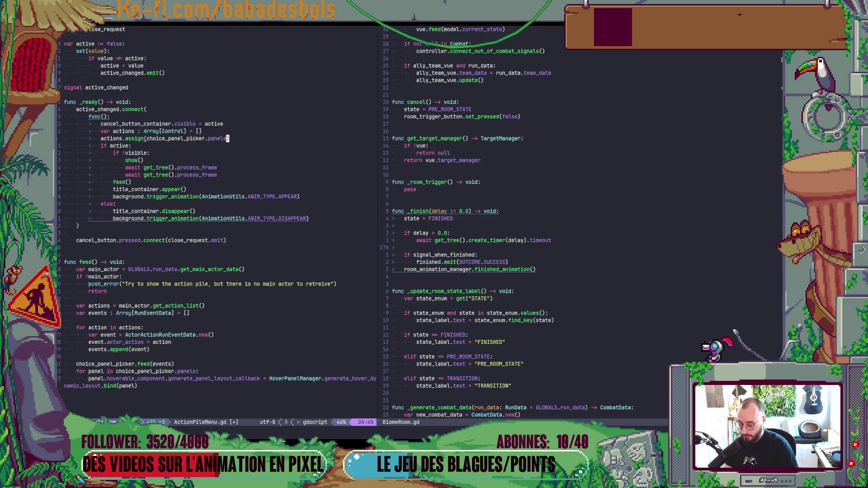
- Save ActionPileMenu.gd
{"action": "key", "text": "o"}
{"action": "key", "text": "Escape"}
{"action": "key", "text": "ctrl+s"}
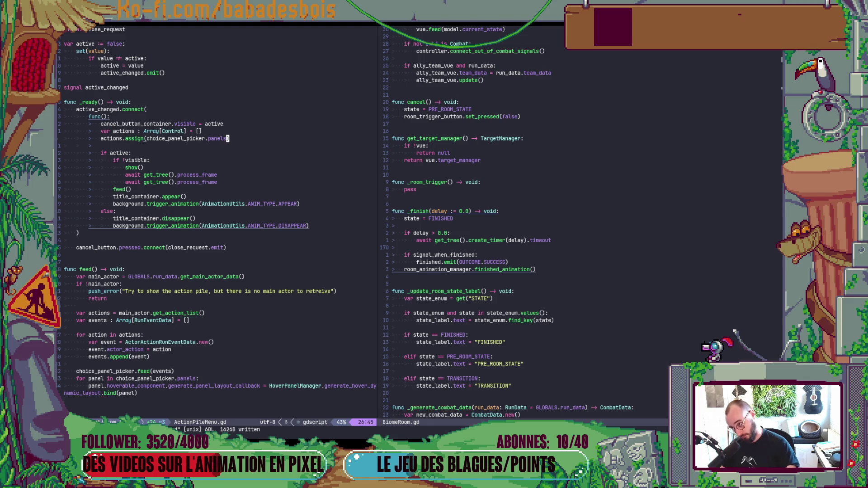
{"action": "key", "text": "alt+Tab"}
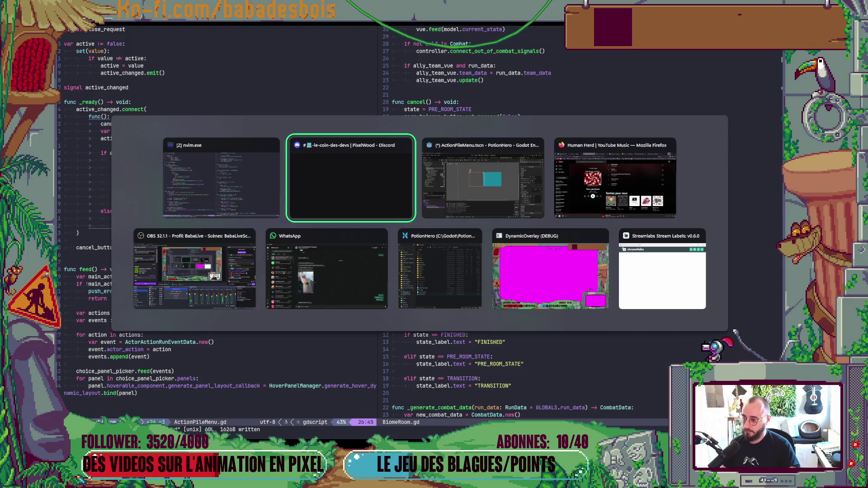
- Run PotionHero past hero, adventure, tutorial and biome map, open and close the action pile, then quit
{"action": "key", "text": "F5"}
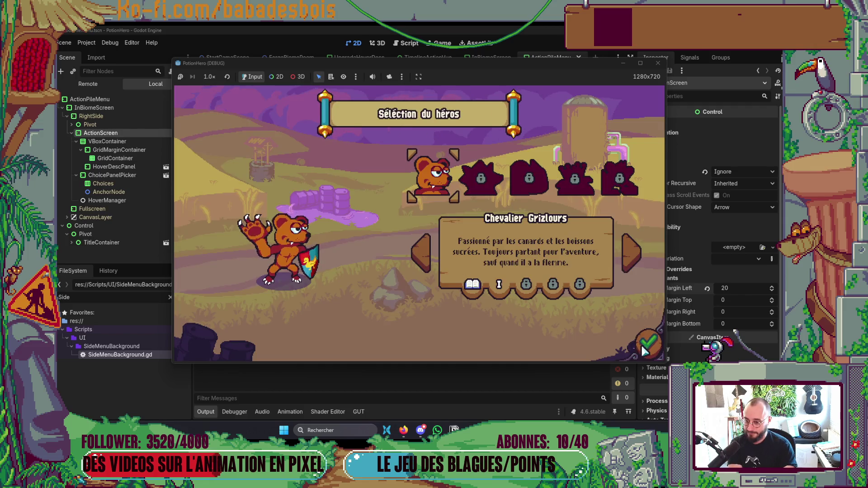
{"action": "left_click", "coordinate": [656, 346]}
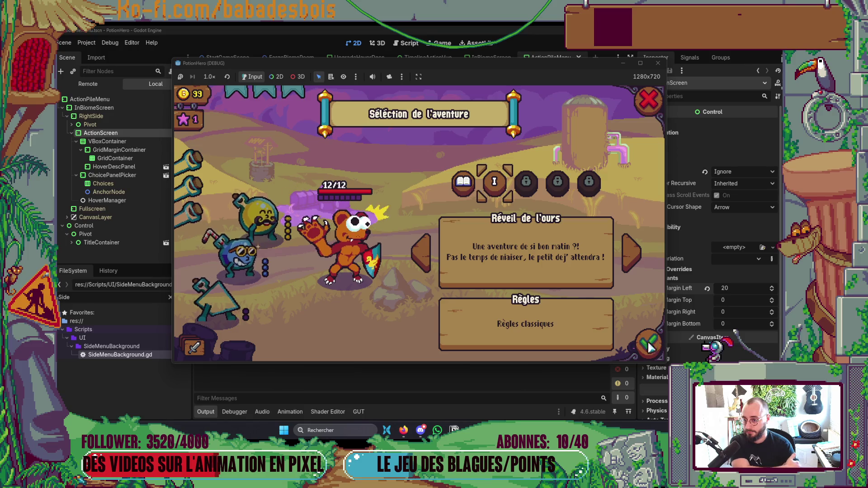
{"action": "left_click", "coordinate": [650, 344]}
{"action": "left_click", "coordinate": [515, 297]}
{"action": "left_click", "coordinate": [515, 298]}
{"action": "left_click", "coordinate": [602, 102]}
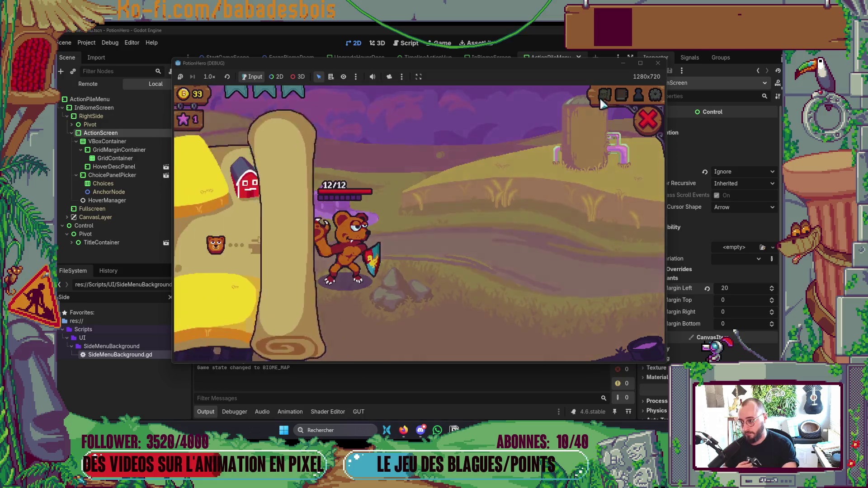
{"action": "left_click", "coordinate": [470, 254]}
{"action": "left_click", "coordinate": [236, 346]}
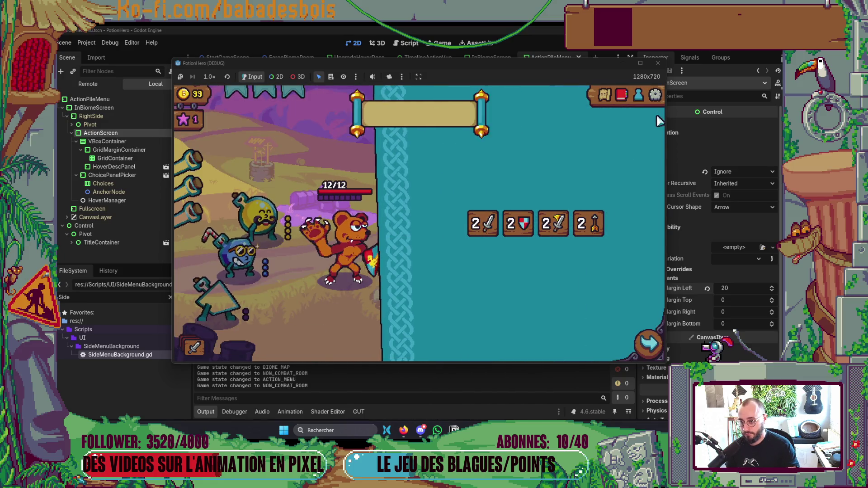
{"action": "left_click", "coordinate": [649, 118]}
{"action": "key", "text": "alt+F4"}
{"action": "key", "text": "alt+Tab"}
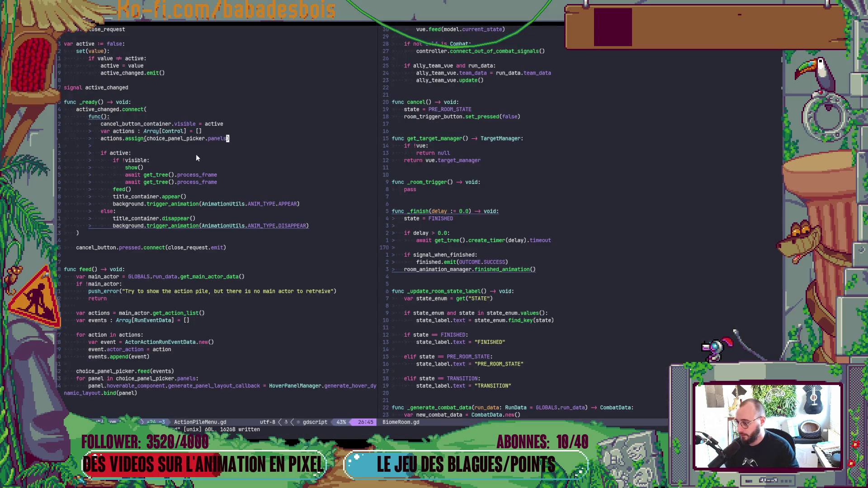
- Add an 'ActionAnimations.actions_appear(actions,' call line in ActionPileMenu.gd
{"action": "key", "text": "j"}
{"action": "key", "text": "j"}
{"action": "key", "text": "j"}
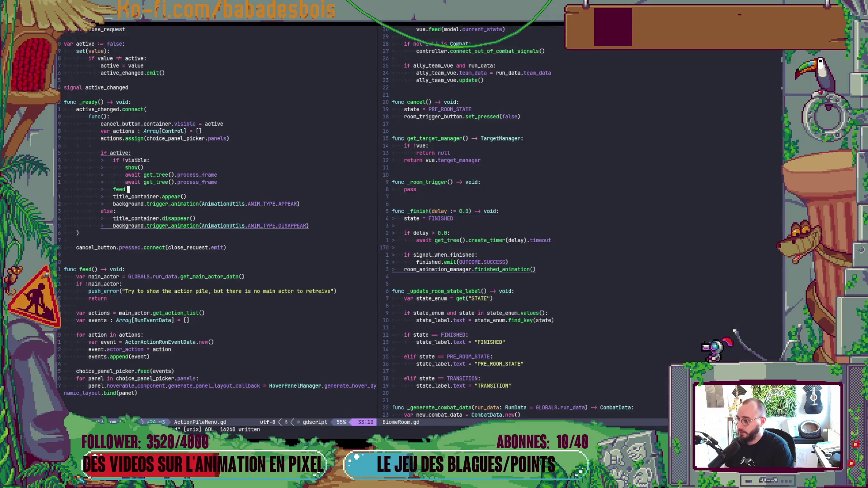
{"action": "key", "text": "o"}
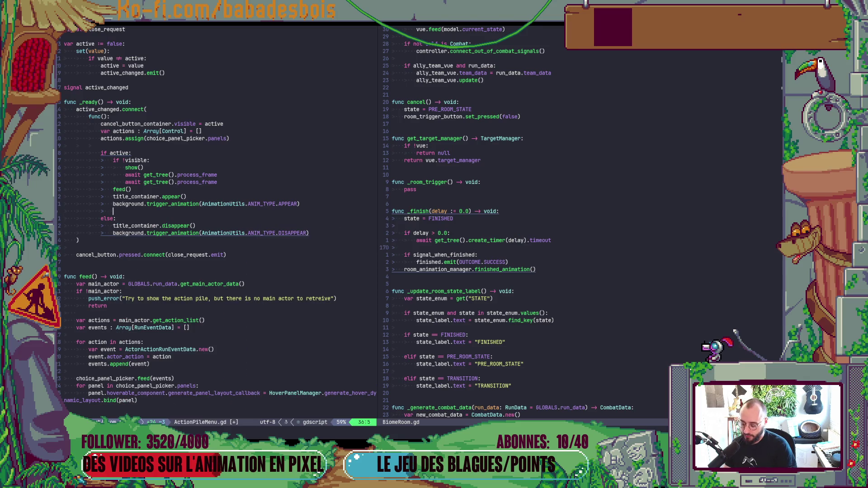
{"action": "type", "text": "actionAnimations.actions_ap"}
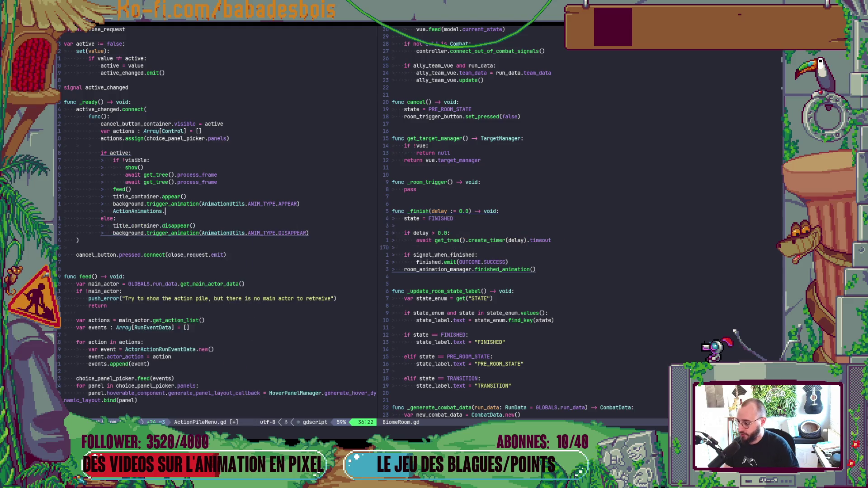
{"action": "type", "text": "p"}
{"action": "key", "text": "Return"}
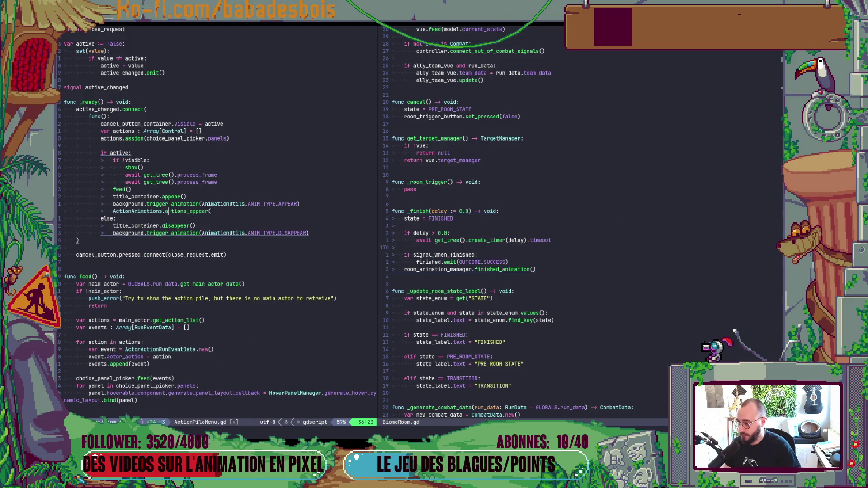
{"action": "type", "text": ")"}
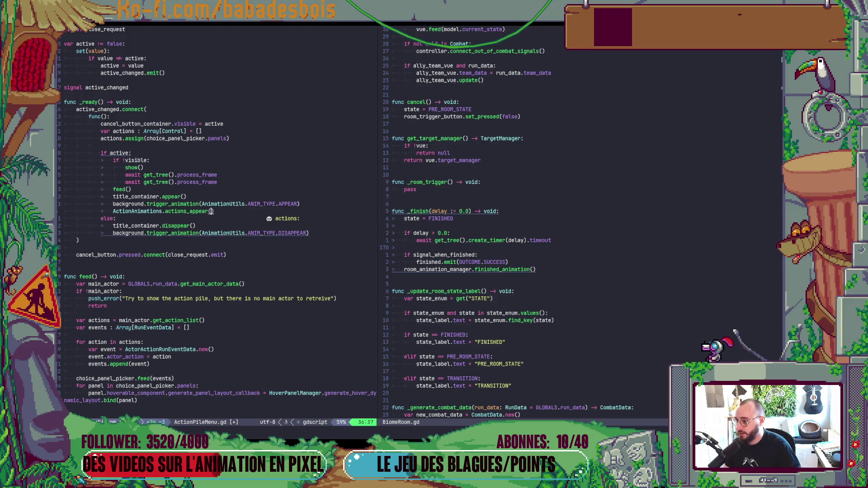
{"action": "type", "text": "actions"}
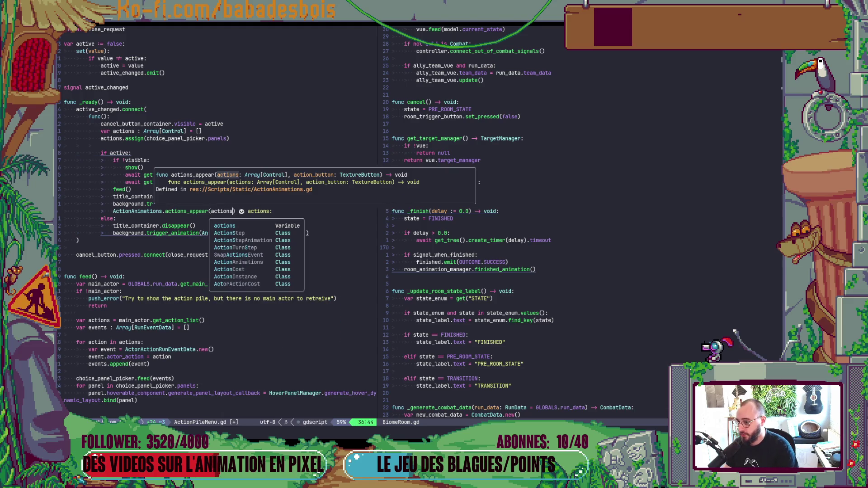
{"action": "type", "text": ","}
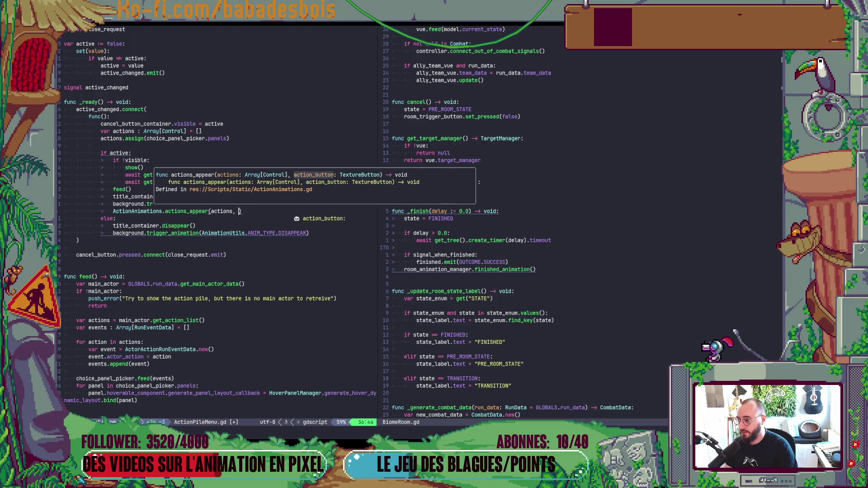
{"action": "key", "text": "Escape"}
- Add 'var action_button = GLOBALS.get_hud().action_button' after the actions.assign line
{"action": "left_click", "coordinate": [123, 148]}
{"action": "key", "text": "k"}
{"action": "key", "text": "dollar"}
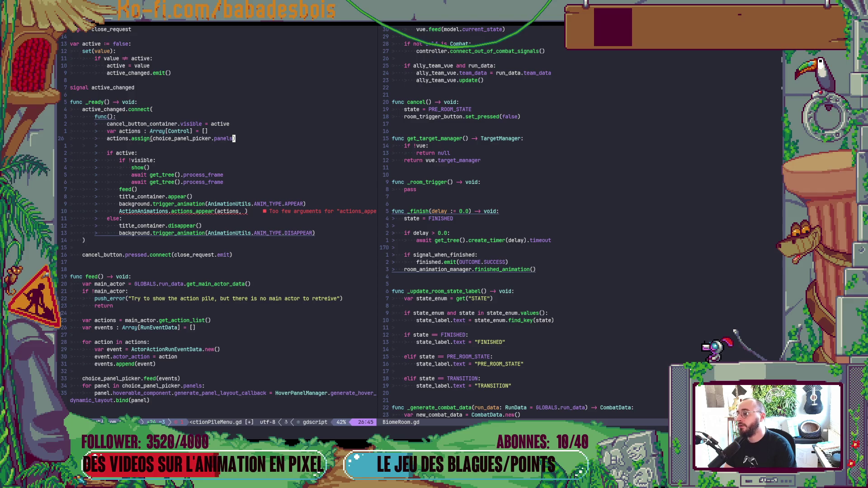
{"action": "type", "text": "ovar act"}
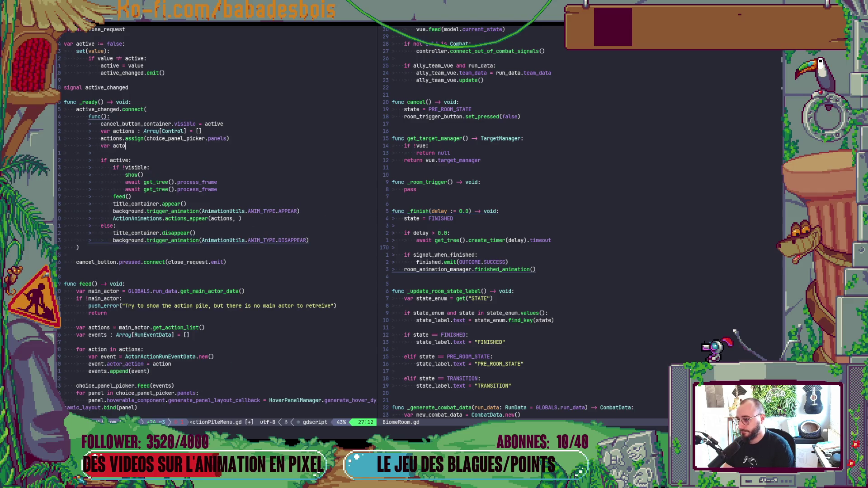
{"action": "type", "text": "on"}
{"action": "type", "text": "_vbu"}
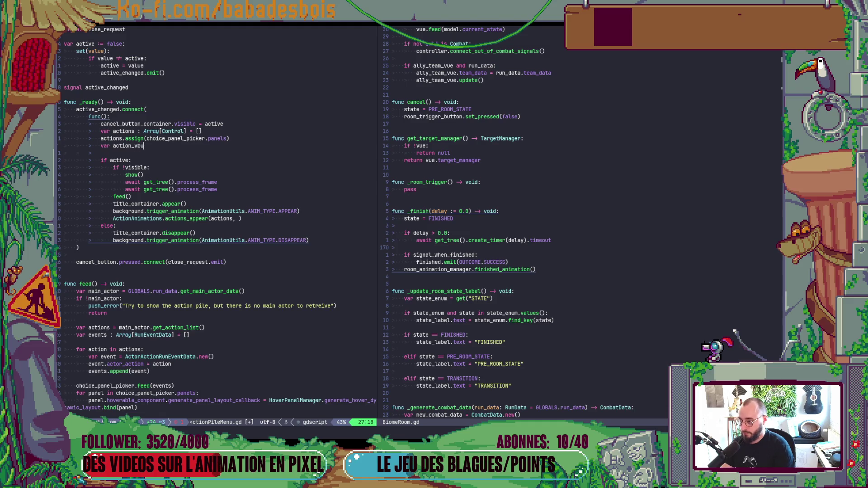
{"action": "type", "text": "tto= HU"}
{"action": "key", "text": "BackSpace"}
{"action": "key", "text": "BackSpace"}
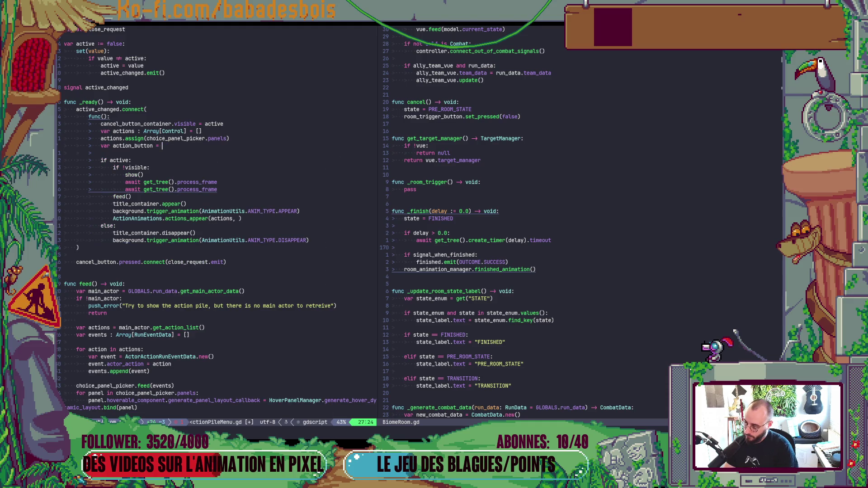
{"action": "type", "text": "GLOBALS.ge"}
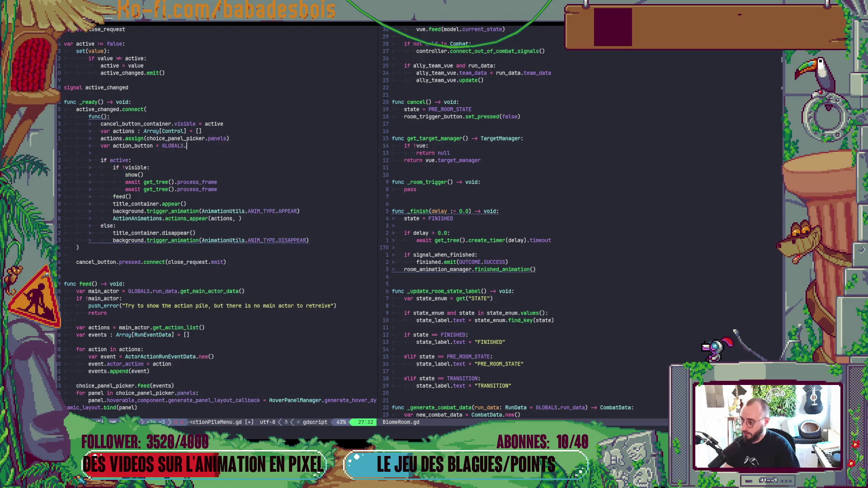
{"action": "key", "text": "Down"}
{"action": "key", "text": "Down"}
{"action": "key", "text": "Down"}
{"action": "key", "text": "Return"}
{"action": "type", "text": ".action"}
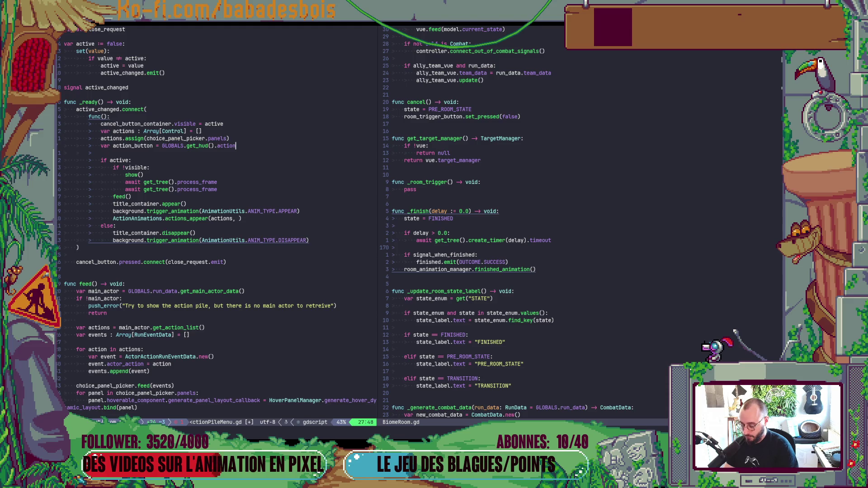
{"action": "type", "text": "_button"}
{"action": "key", "text": "Escape"}
- Pass action_button to actions_appear, copy it as actions_disappear into the else branch, and run the game
{"action": "key", "text": "j"}
{"action": "key", "text": "j"}
{"action": "key", "text": "j"}
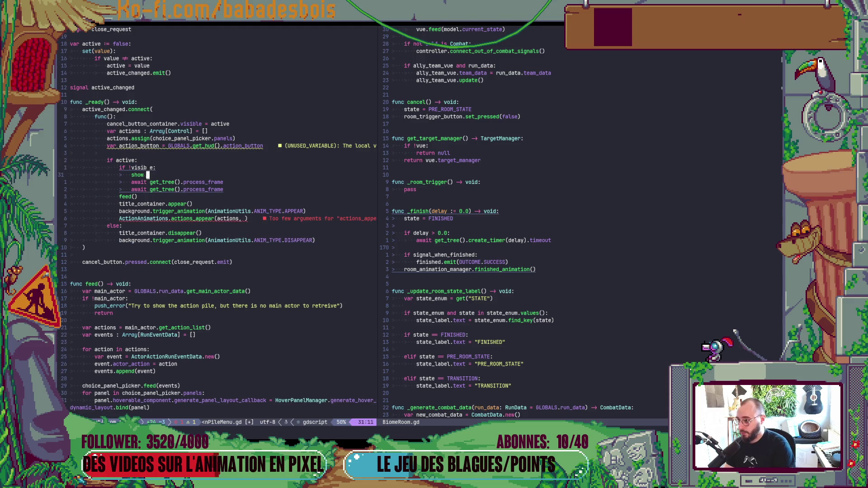
{"action": "key", "text": "j"}
{"action": "key", "text": "j"}
{"action": "key", "text": "j"}
{"action": "type", "text": "$"}
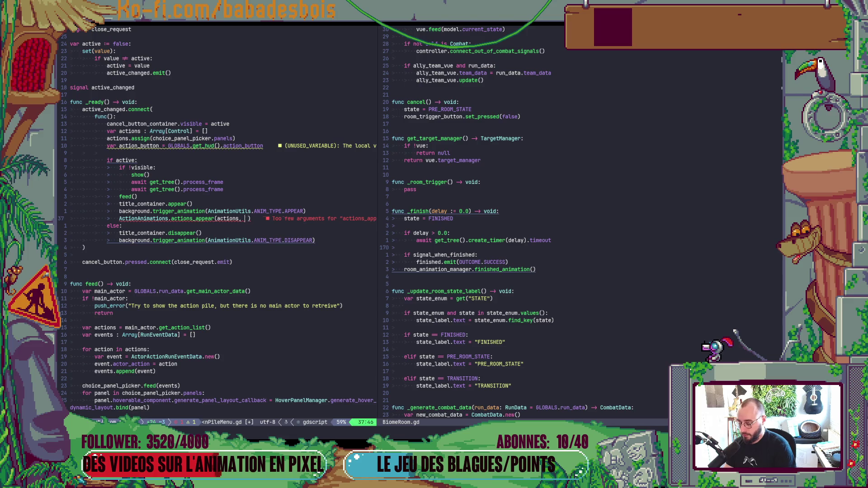
{"action": "type", "text": "iaction_button"}
{"action": "key", "text": "Escape"}
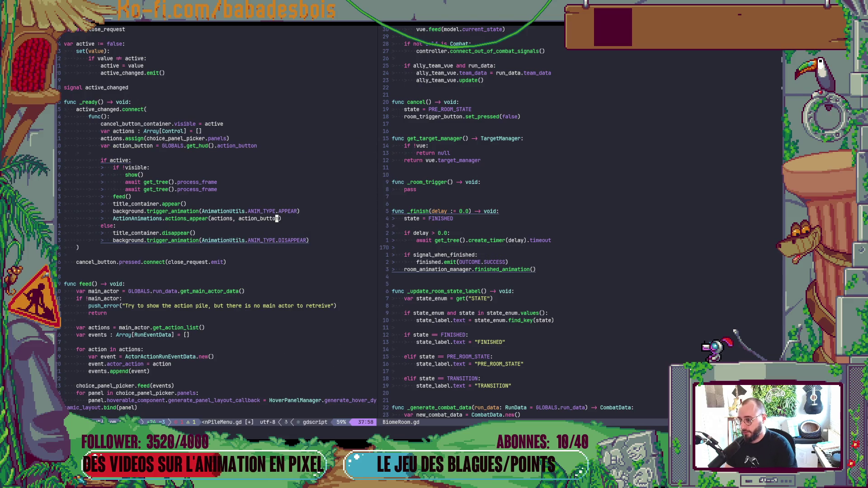
{"action": "key", "text": "y"}
{"action": "key", "text": "y"}
{"action": "key", "text": "p"}
{"action": "key", "text": "alt+j"}
{"action": "key", "text": "alt+j"}
{"action": "key", "text": "alt+j"}
{"action": "key", "text": "b"}
{"action": "key", "text": "b"}
{"action": "key", "text": "b"}
{"action": "key", "text": "l"}
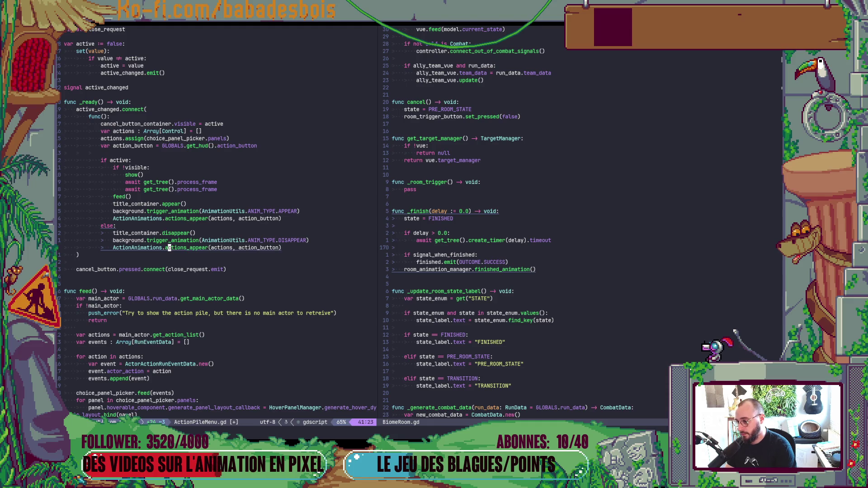
{"action": "type", "text": "di"}
{"action": "type", "text": "dis"}
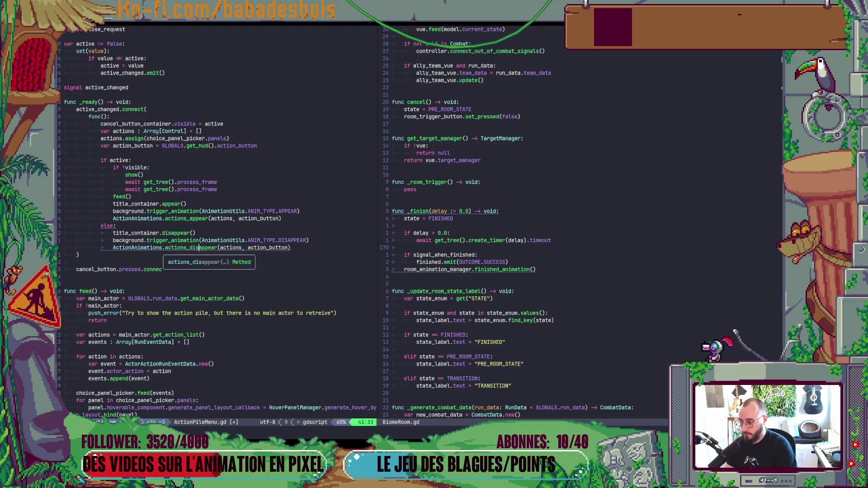
{"action": "key", "text": "alt+Tab"}
{"action": "key", "text": "F5"}
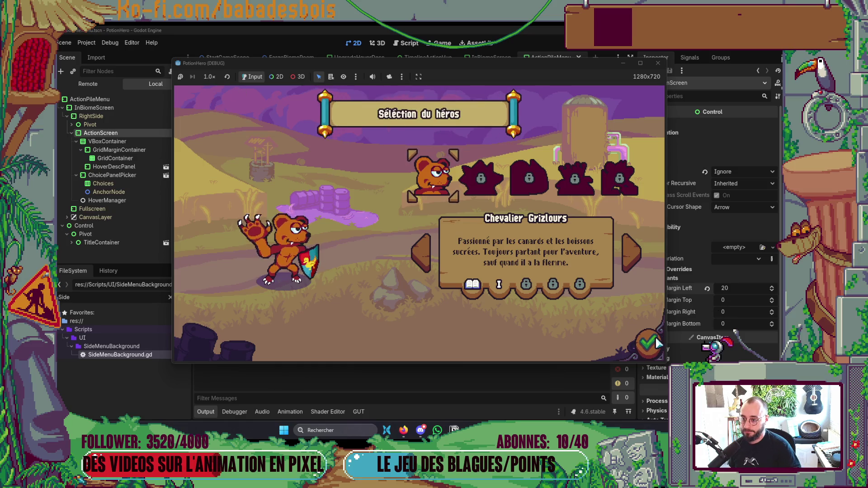
- Confirm the bear hero and open, close, and reopen the action pile to trigger the error
{"action": "left_click", "coordinate": [655, 344]}
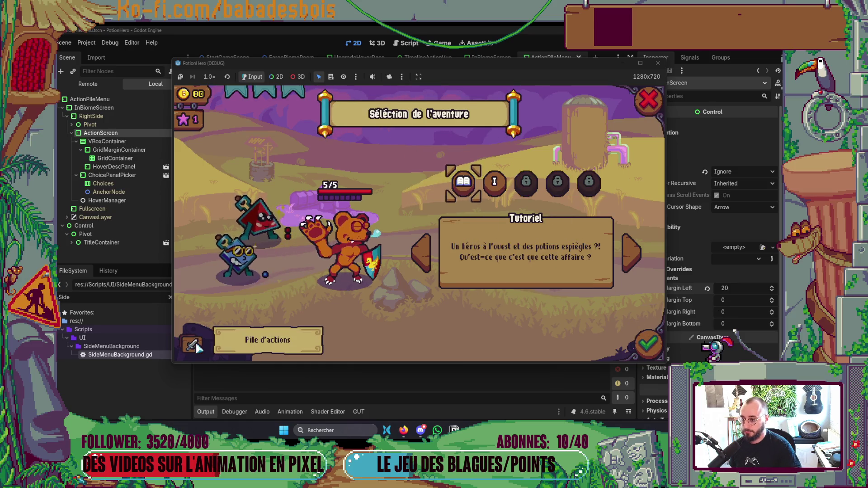
{"action": "left_click", "coordinate": [195, 347]}
{"action": "left_click", "coordinate": [647, 103]}
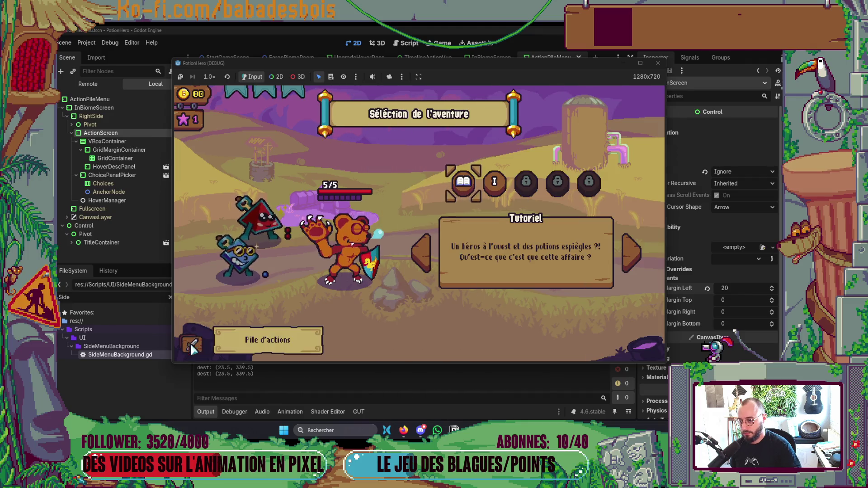
{"action": "left_click", "coordinate": [194, 346]}
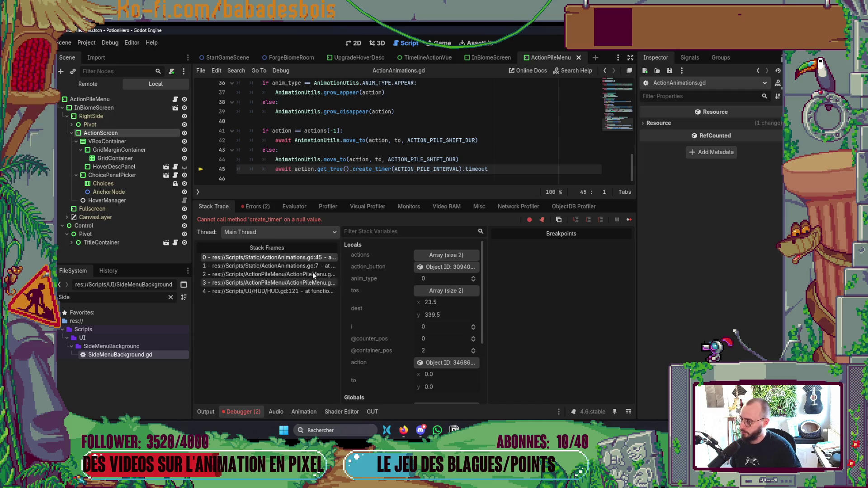
- Inspect the create_timer null-value error at ActionAnimations.gd line 45 and stop debugging
{"action": "double_click", "coordinate": [305, 169]}
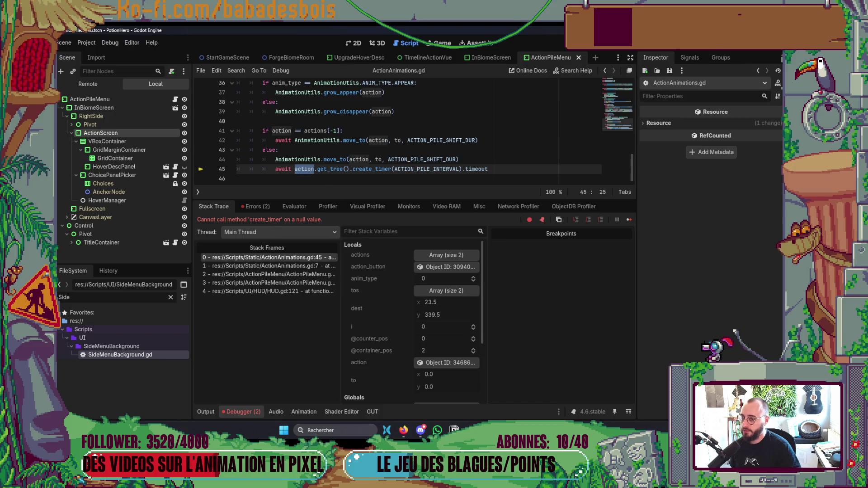
{"action": "key", "text": "F8"}
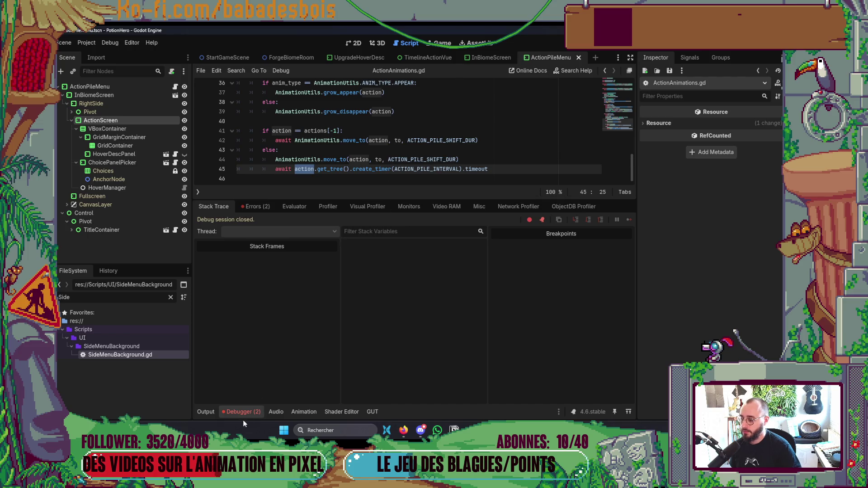
{"action": "left_click", "coordinate": [246, 413]}
{"action": "left_click", "coordinate": [421, 302]}
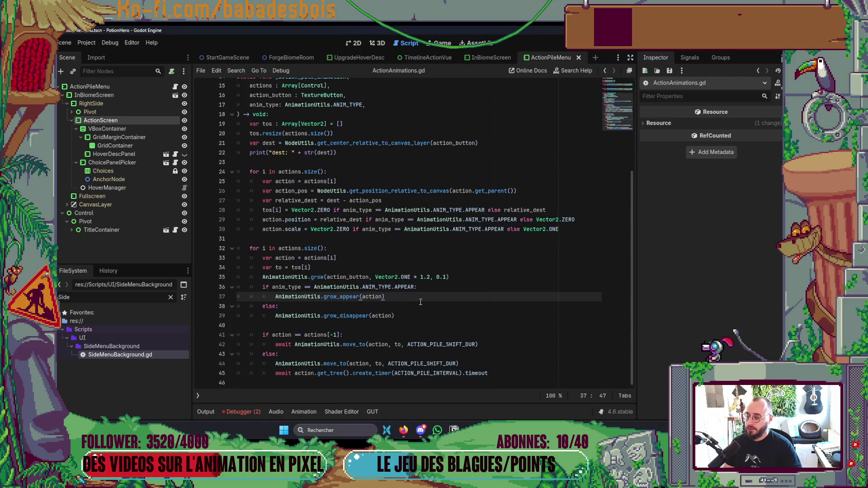
{"action": "key", "text": "alt+Tab"}
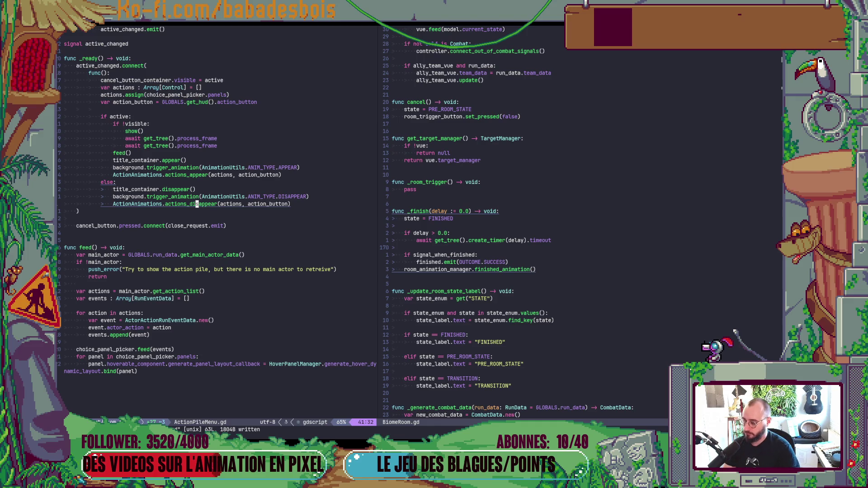
- Guard the interval wait in actions_disappear with 'if action:' and save ActionAnimations.gd
{"action": "key", "text": "g"}
{"action": "key", "text": "d"}
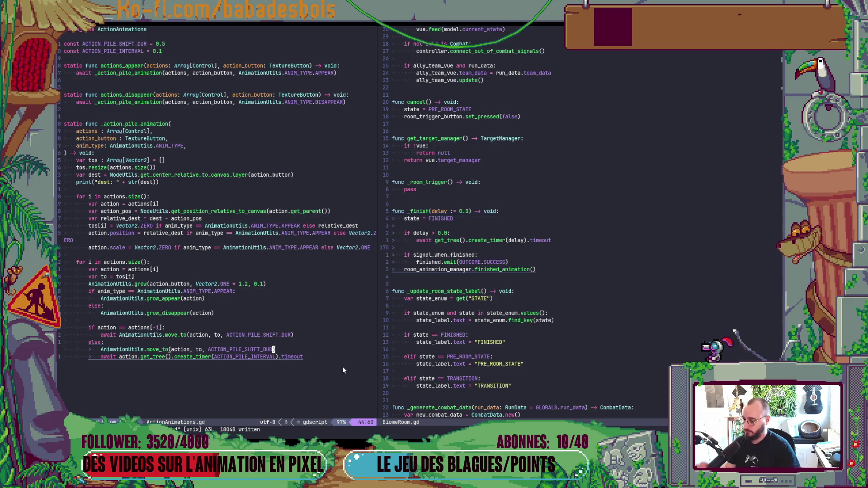
{"action": "left_click", "coordinate": [294, 356]}
{"action": "key", "text": "shift+o"}
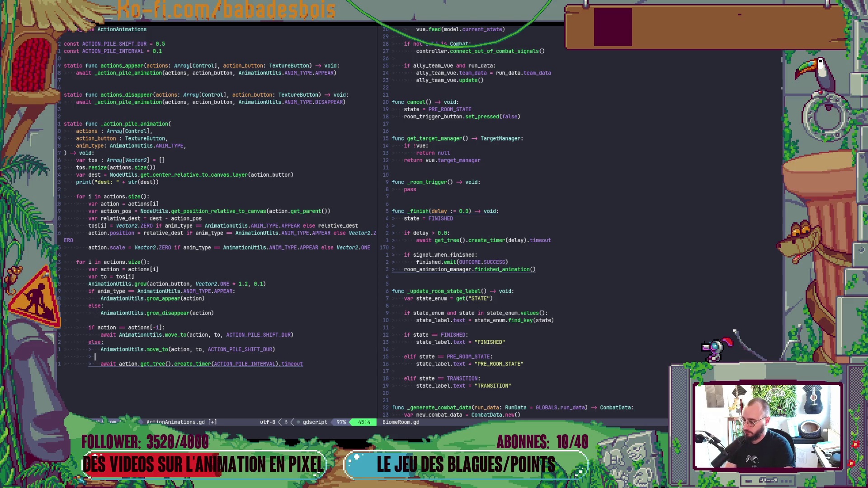
{"action": "type", "text": "ia"}
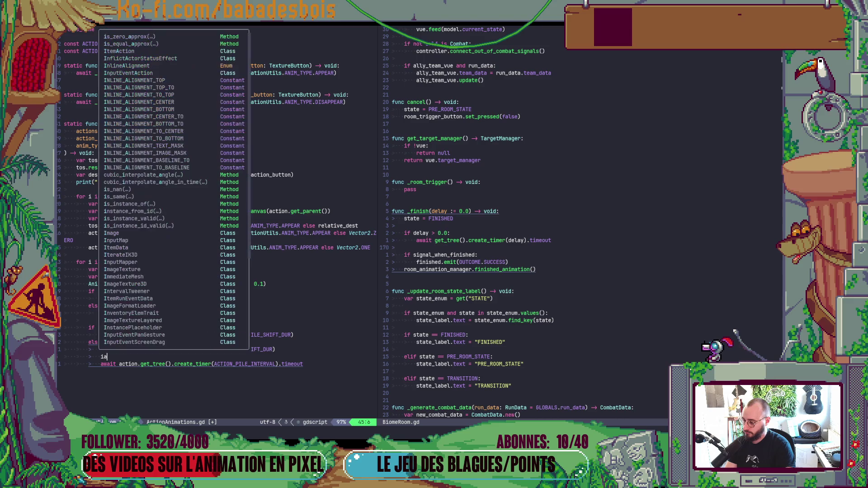
{"action": "type", "text": "f ac"}
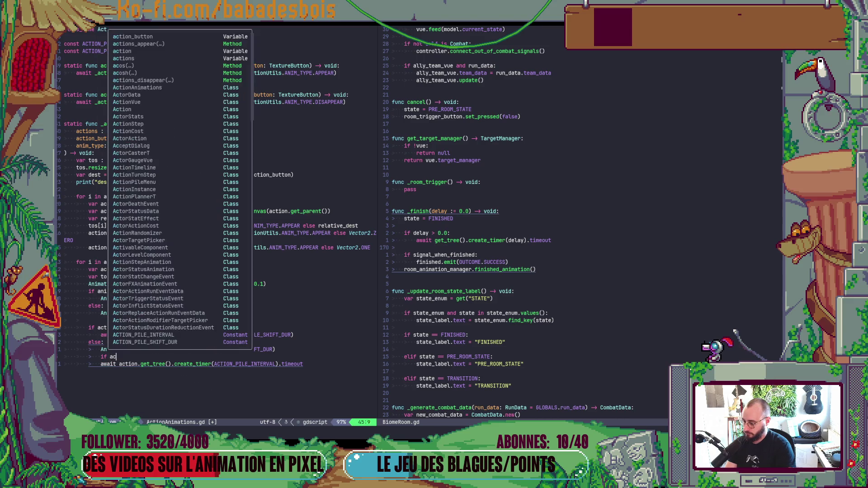
{"action": "type", "text": "tion:"}
{"action": "key", "text": "Escape"}
{"action": "key", "text": "j"}
{"action": "key", "text": "greater"}
{"action": "key", "text": "greater"}
{"action": "type", "text": ":w"}
{"action": "key", "text": "Return"}
- Undo the 'if action:' guard, save again, and return to Godot's 2D scene view
{"action": "key", "text": "alt+Tab"}
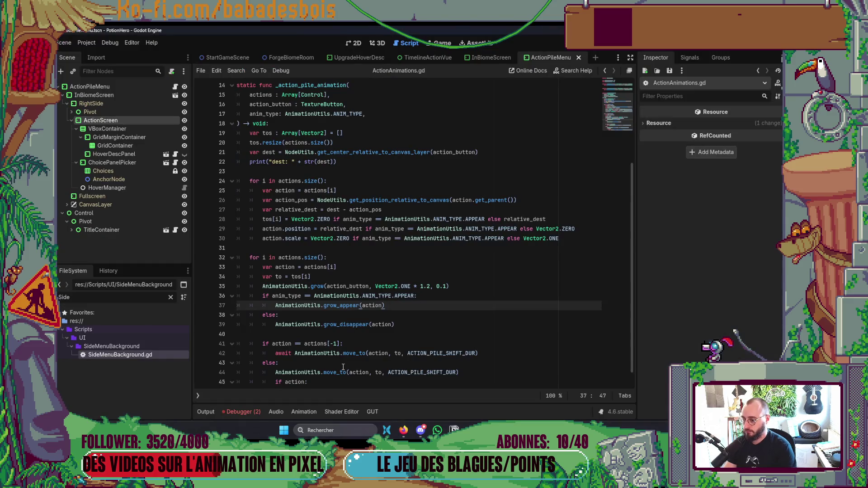
{"action": "key", "text": "alt+Tab"}
{"action": "key", "text": "k"}
{"action": "key", "text": "d"}
{"action": "key", "text": "d"}
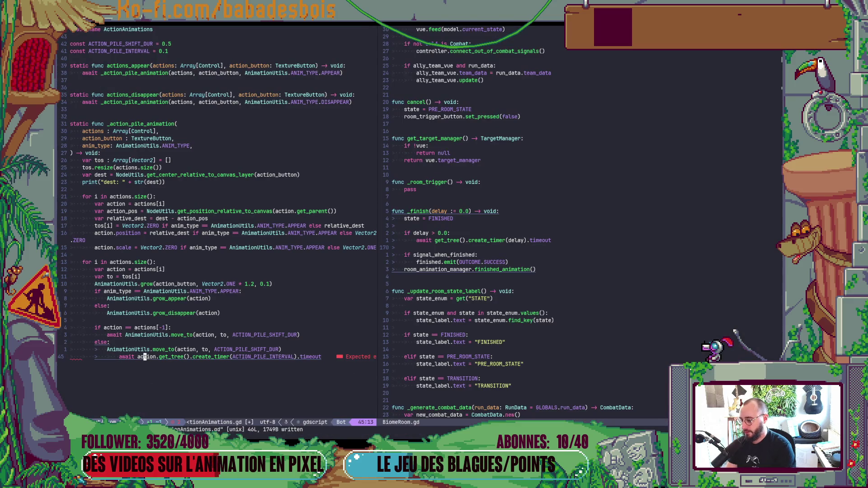
{"action": "key", "text": "alt+Tab"}
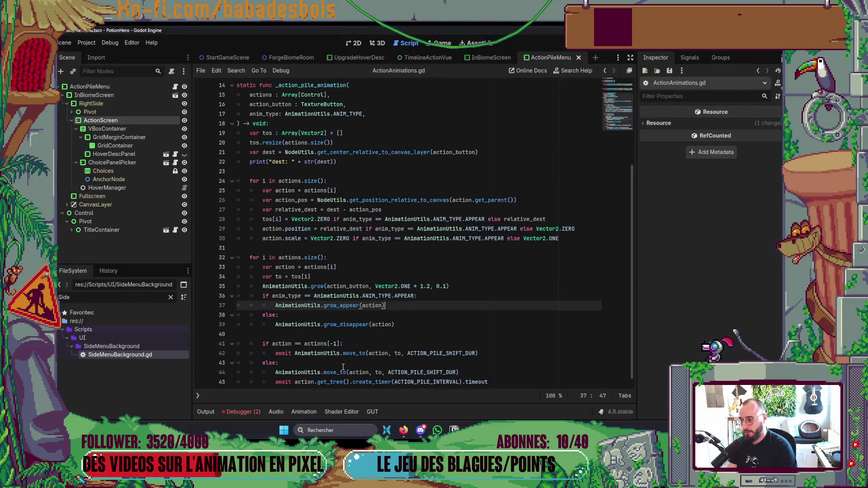
{"action": "scroll", "coordinate": [343, 367], "scroll_direction": "up", "scroll_amount": 5}
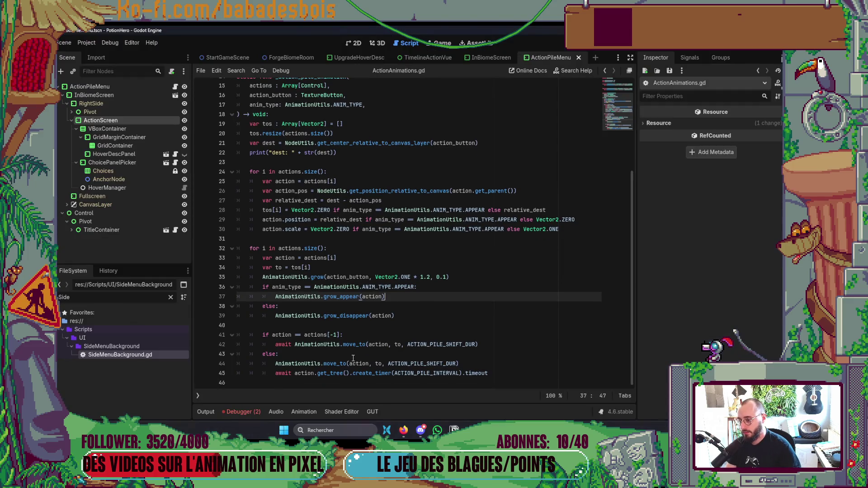
{"action": "left_click", "coordinate": [358, 48]}
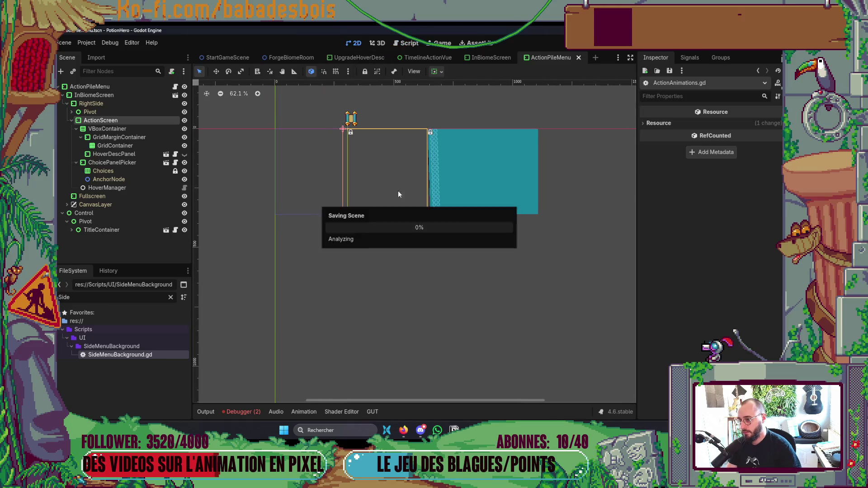
- Bring up ActionPileMenu.gd in Neovim at the title_container.disappear() call
{"action": "key", "text": "alt+Tab"}
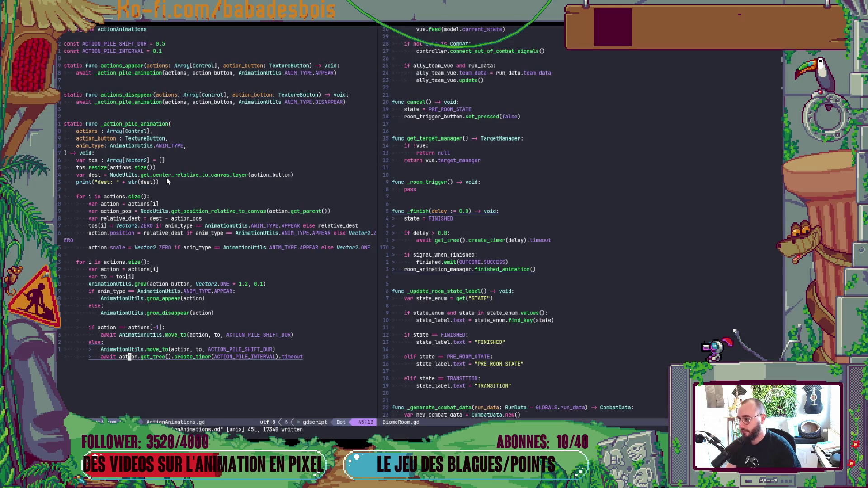
{"action": "left_click", "coordinate": [194, 232]}
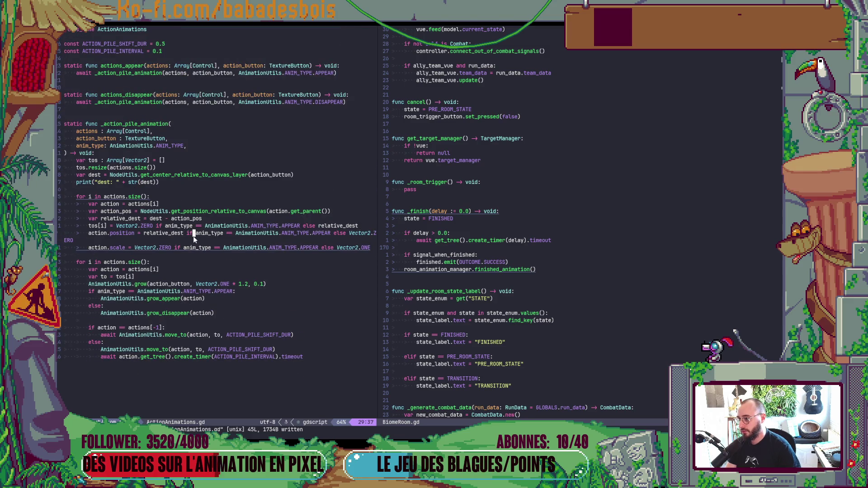
{"action": "key", "text": "ctrl+o"}
{"action": "left_click", "coordinate": [194, 233]}
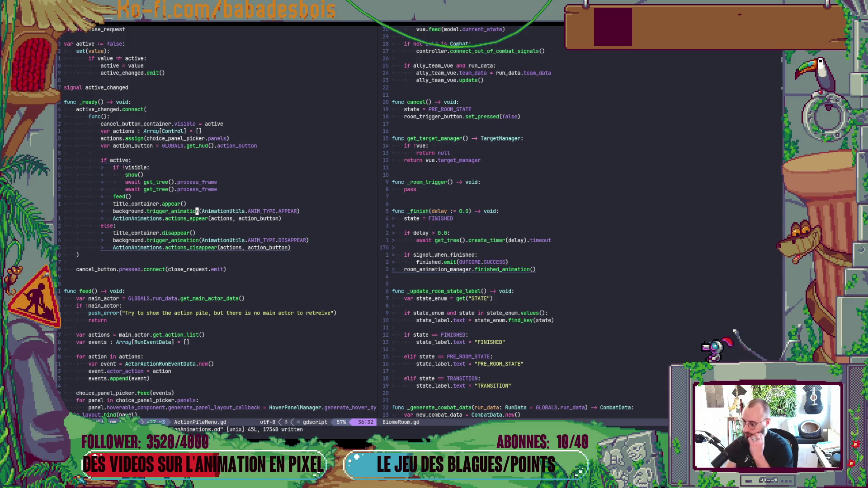
{"action": "key", "text": "alt+Tab"}
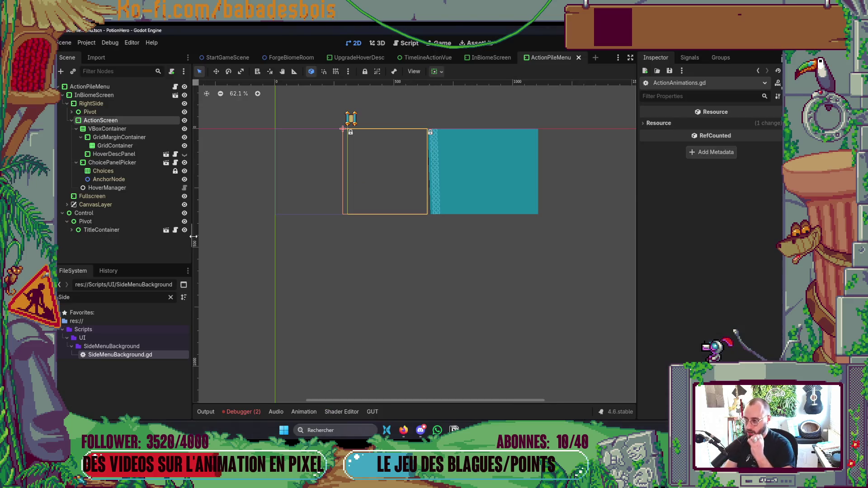
{"action": "key", "text": "alt+Tab"}
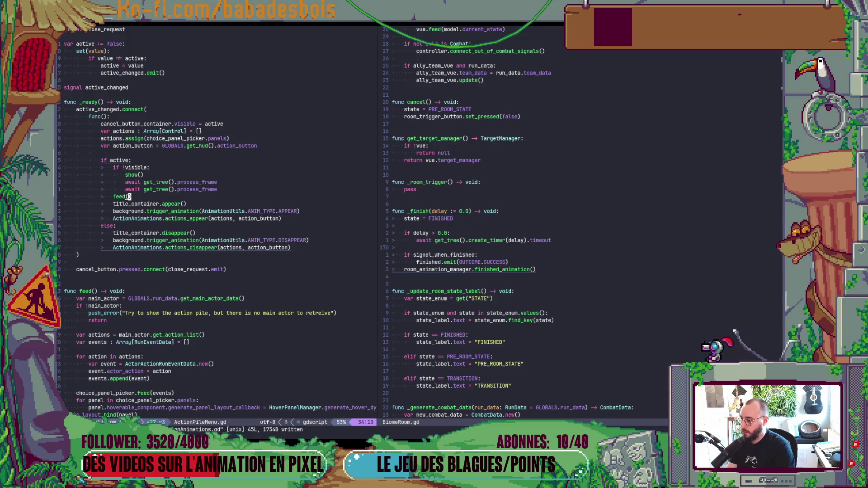
- Move the feed() call directly under 'if active:', save, and run the game from Godot
{"action": "key", "text": "d"}
{"action": "key", "text": "d"}
{"action": "key", "text": "k"}
{"action": "key", "text": "k"}
{"action": "key", "text": "k"}
{"action": "key", "text": "P"}
{"action": "key", "text": "j"}
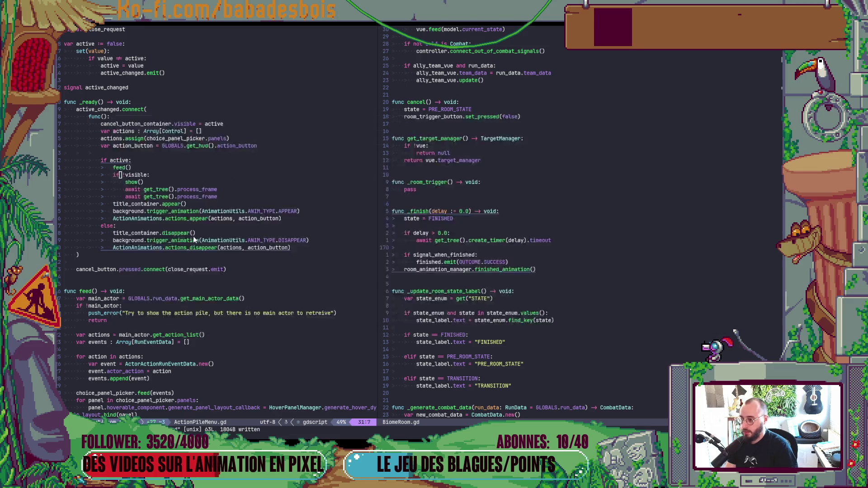
{"action": "key", "text": "alt+Tab"}
{"action": "key", "text": "F5"}
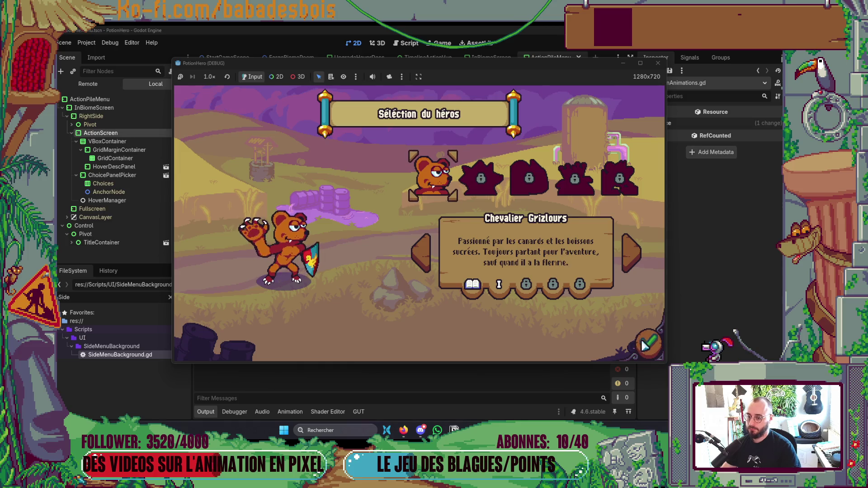
- Start the battle, then close and reopen the action pile to hit the create_timer error at line 45
{"action": "left_click", "coordinate": [648, 344]}
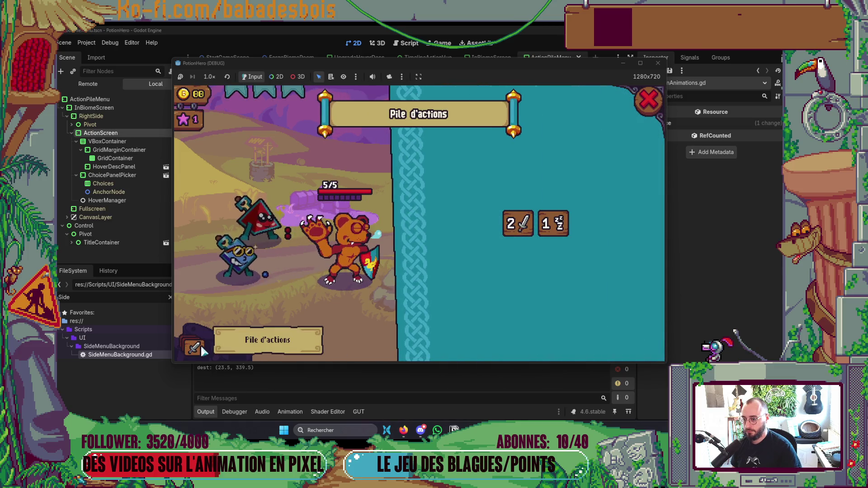
{"action": "left_click", "coordinate": [648, 100]}
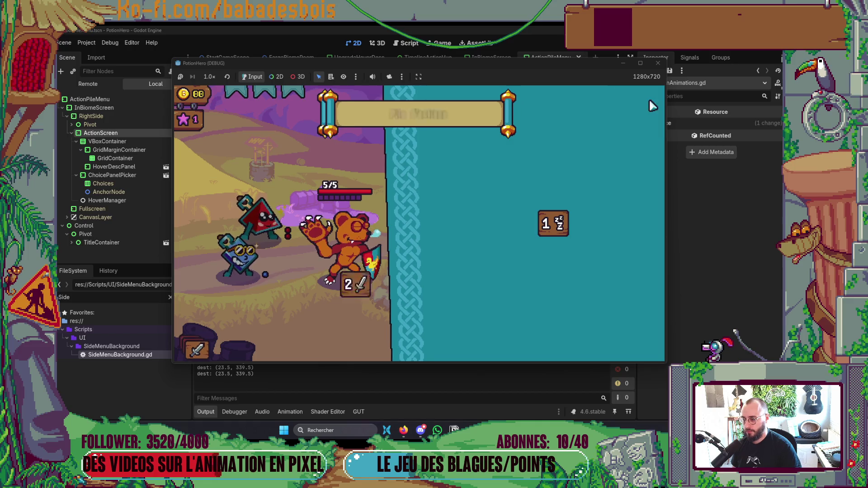
{"action": "left_click", "coordinate": [185, 346]}
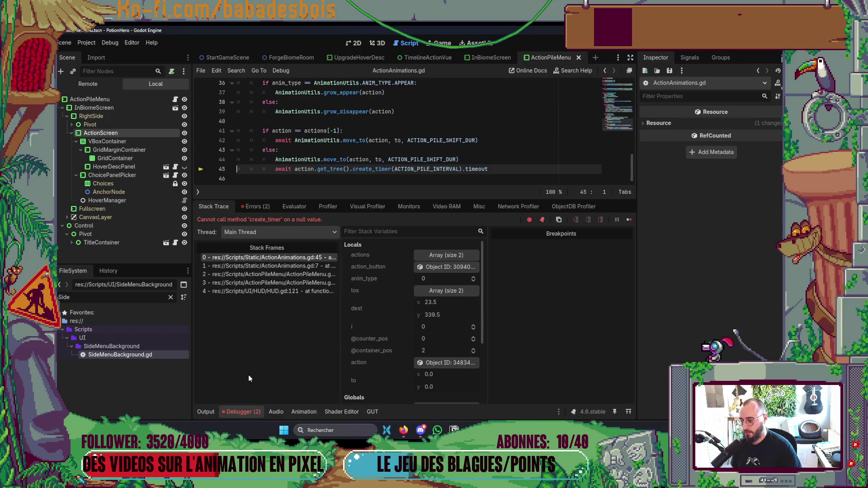
- Follow stack frames 1 and 2 to the actions_appear call in ActionPileMenu.gd, then return to Neovim
{"action": "left_click", "coordinate": [262, 265]}
{"action": "left_click", "coordinate": [260, 274]}
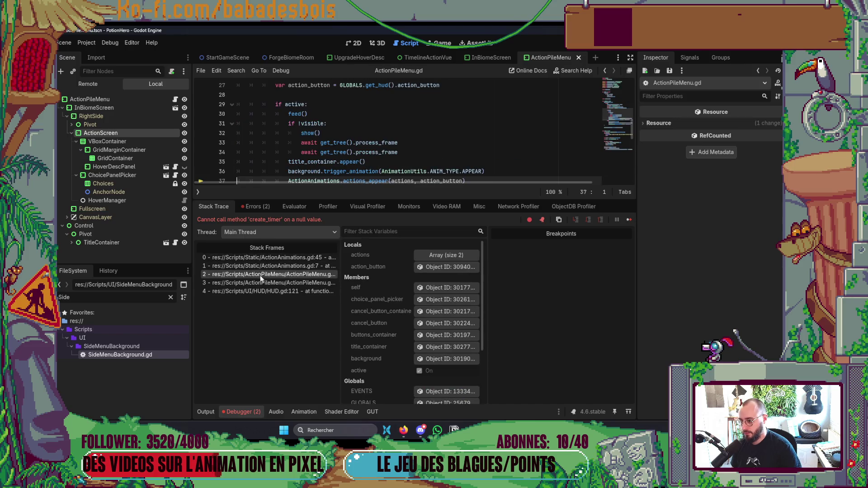
{"action": "scroll", "coordinate": [316, 151], "scroll_direction": "down", "scroll_amount": 2}
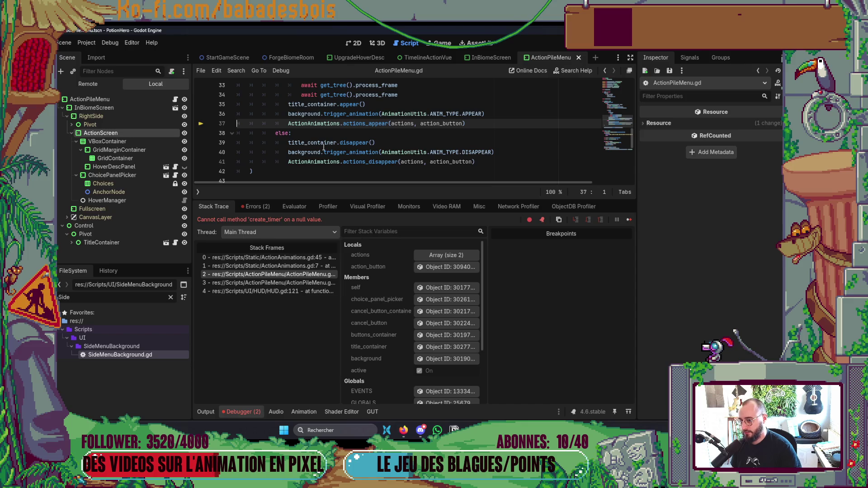
{"action": "scroll", "coordinate": [395, 124], "scroll_direction": "up", "scroll_amount": 3}
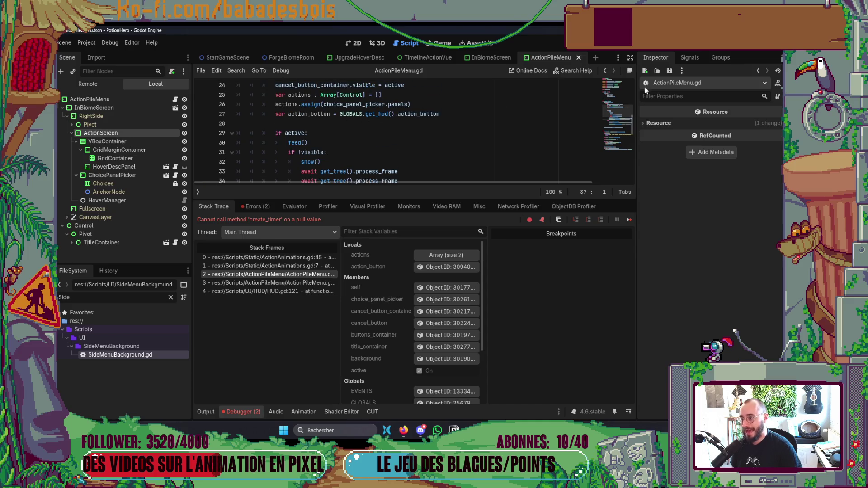
{"action": "key", "text": "alt+Tab"}
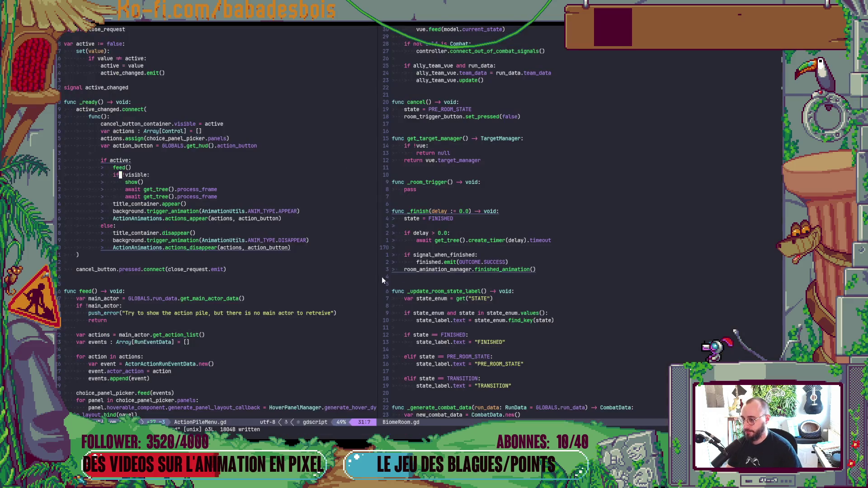
- Move the actions and action_button setup lines above 'if active:' in active_changed, dedented one level
{"action": "left_click", "coordinate": [165, 146]}
{"action": "key", "text": "k"}
{"action": "key", "text": "shift+v"}
{"action": "key", "text": "j"}
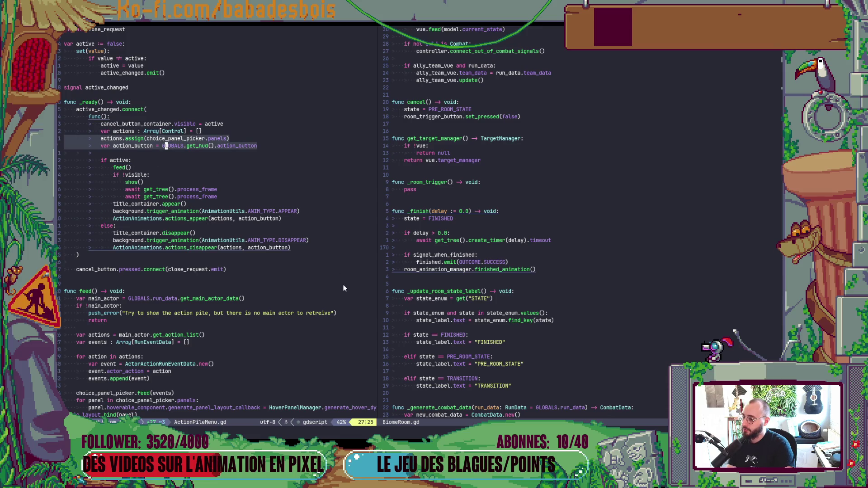
{"action": "key", "text": "Escape"}
{"action": "key", "text": "k"}
{"action": "key", "text": "k"}
{"action": "key", "text": "shift+v"}
{"action": "key", "text": "j"}
{"action": "key", "text": "j"}
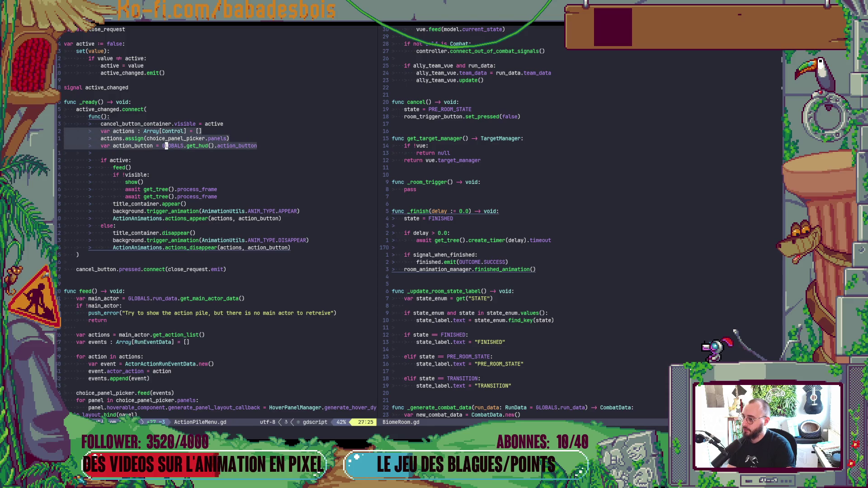
{"action": "key", "text": "alt+j"}
{"action": "key", "text": "alt+j"}
{"action": "key", "text": "alt+j"}
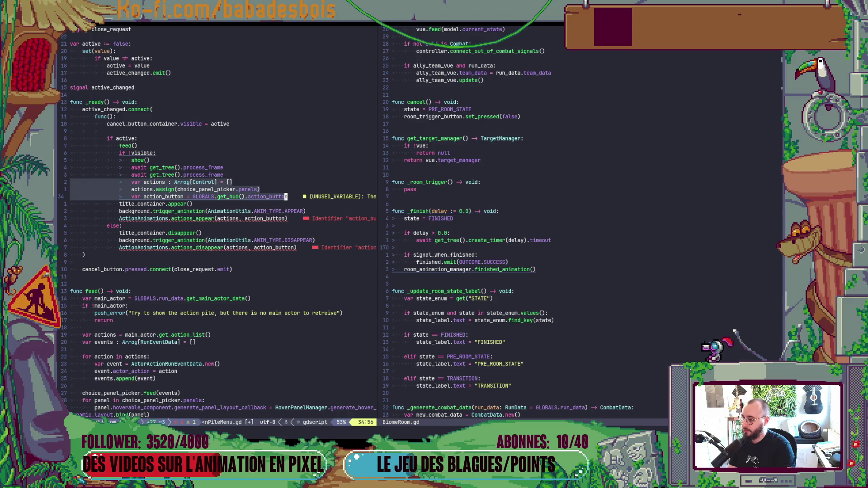
{"action": "key", "text": "less"}
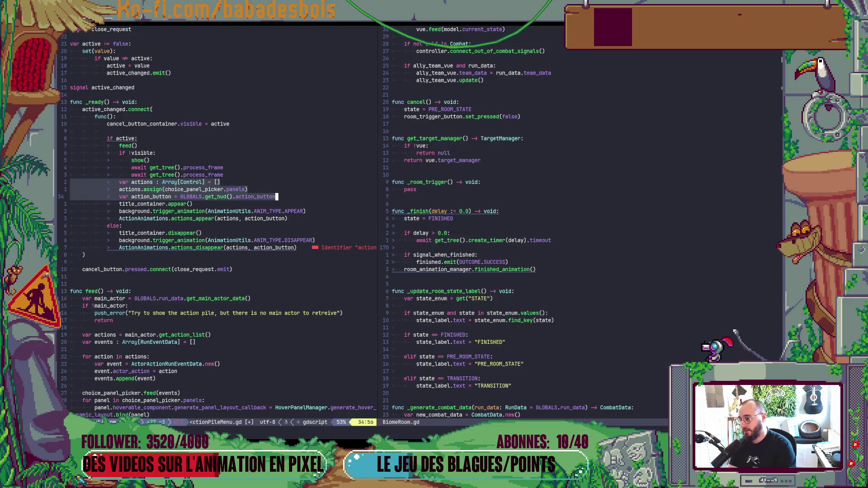
{"action": "key", "text": "K"}
{"action": "key", "text": "K"}
{"action": "key", "text": "K"}
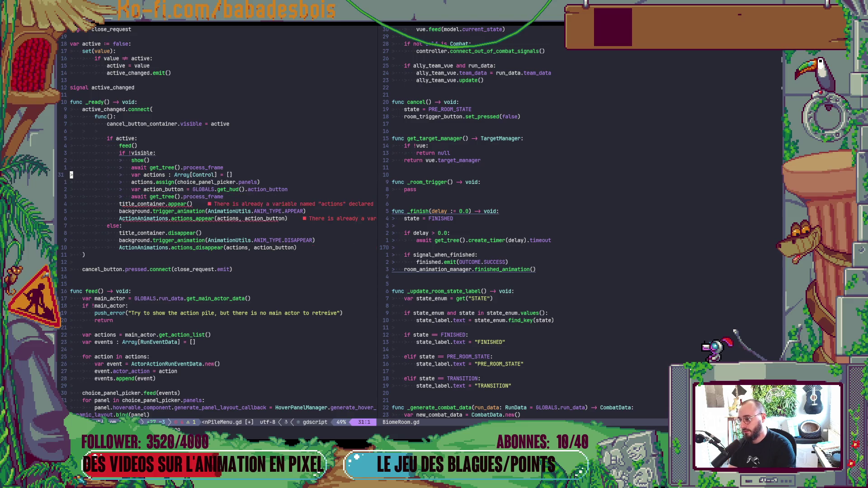
{"action": "key", "text": "K"}
{"action": "key", "text": "K"}
{"action": "key", "text": "Escape"}
- Put feed() first in the callback, add a blank line after the setup lines, save, and relaunch the game
{"action": "key", "text": "j"}
{"action": "key", "text": "j"}
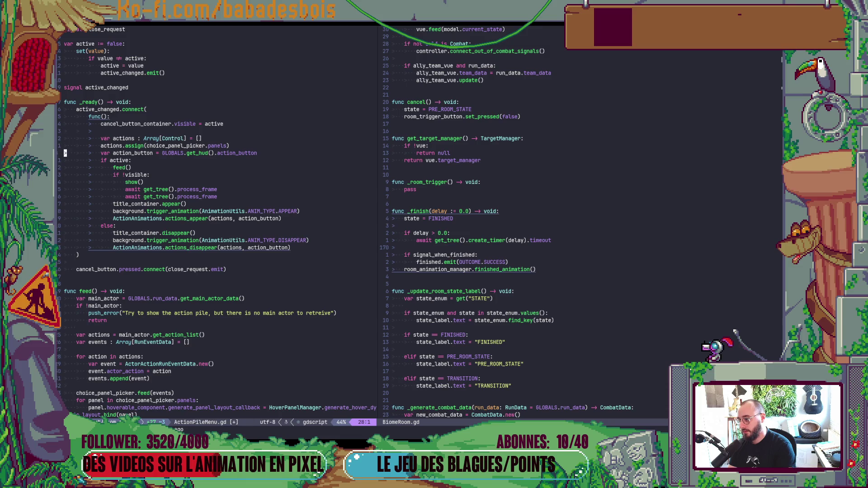
{"action": "key", "text": "bracketright"}
{"action": "key", "text": "space"}
{"action": "key", "text": "j"}
{"action": "key", "text": "V"}
{"action": "key", "text": "K"}
{"action": "key", "text": "K"}
{"action": "key", "text": "K"}
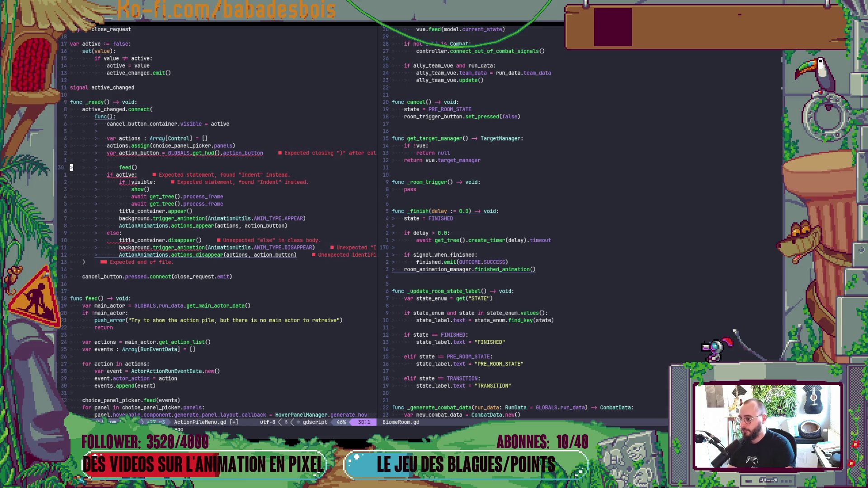
{"action": "key", "text": "less"}
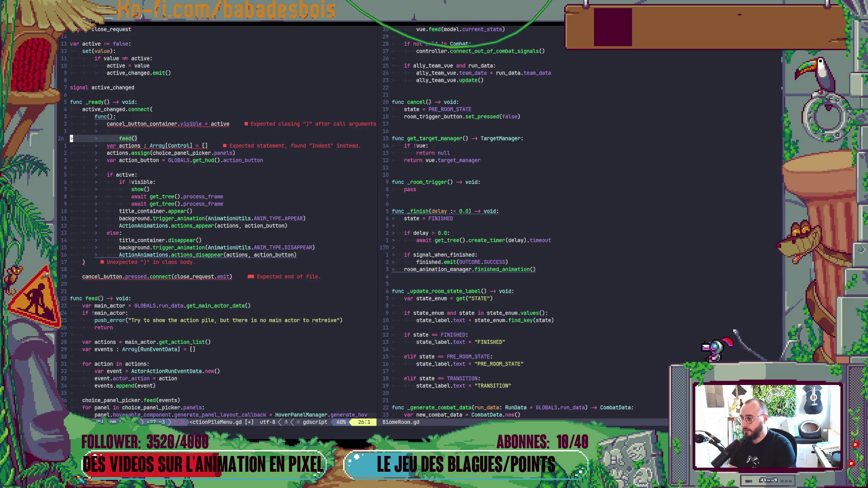
{"action": "key", "text": "k"}
{"action": "key", "text": "d"}
{"action": "key", "text": "d"}
{"action": "key", "text": "ctrl+s"}
{"action": "key", "text": "alt+Tab"}
{"action": "key", "text": "F5"}
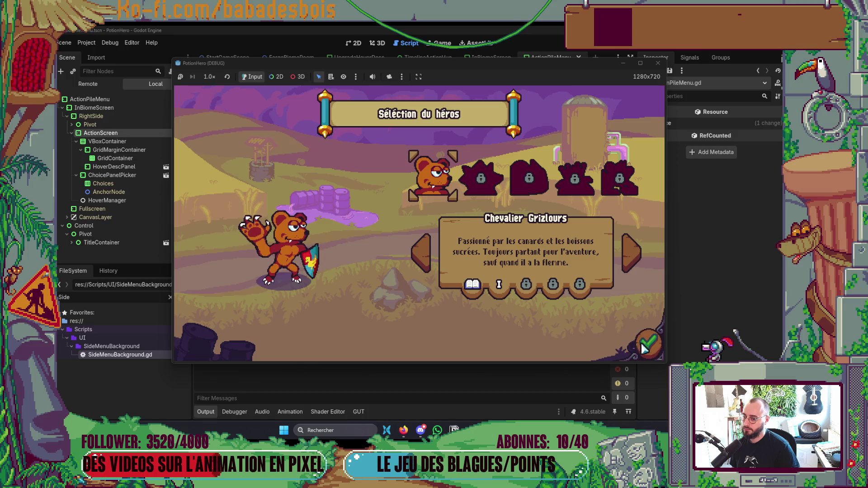
- Close the game and move feed() down into the 'if active:' branch of ActionPileMenu.gd
{"action": "left_click", "coordinate": [658, 63]}
{"action": "key", "text": "alt+Tab"}
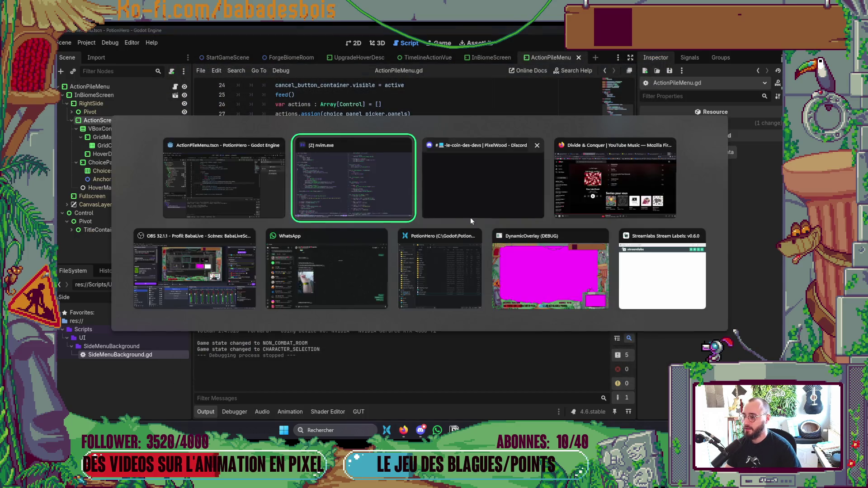
{"action": "key", "text": "d"}
{"action": "key", "text": "d"}
{"action": "key", "text": "p"}
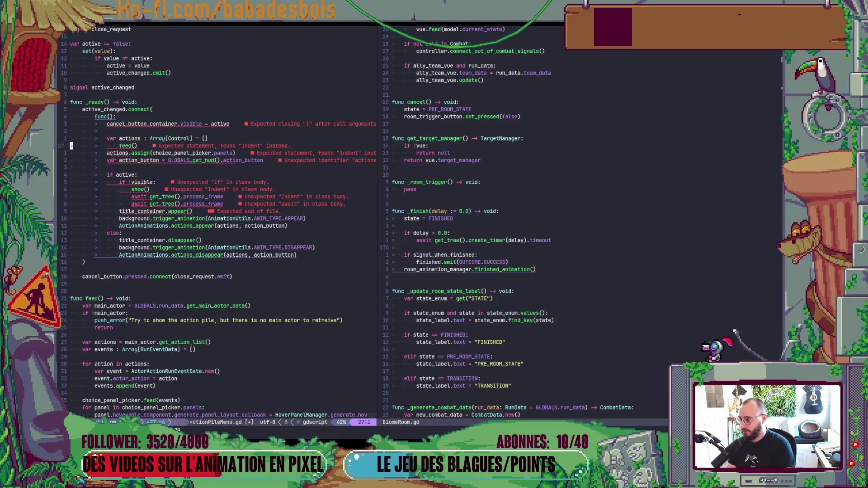
{"action": "key", "text": "d"}
{"action": "key", "text": "d"}
{"action": "key", "text": "p"}
{"action": "key", "text": "d"}
{"action": "key", "text": "d"}
{"action": "key", "text": "p"}
{"action": "key", "text": "d"}
{"action": "key", "text": "d"}
{"action": "key", "text": "p"}
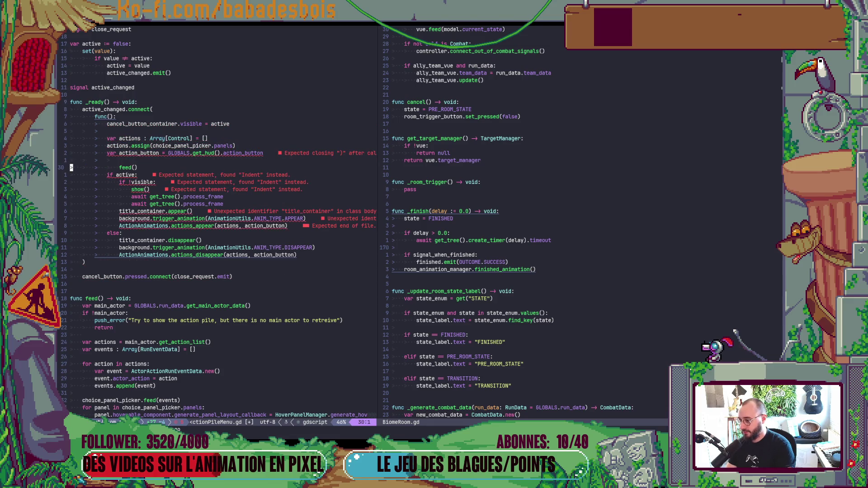
{"action": "key", "text": "d"}
{"action": "key", "text": "d"}
{"action": "key", "text": "p"}
{"action": "key", "text": "k"}
{"action": "key", "text": "k"}
{"action": "key", "text": "k"}
{"action": "key", "text": "d"}
{"action": "key", "text": "d"}
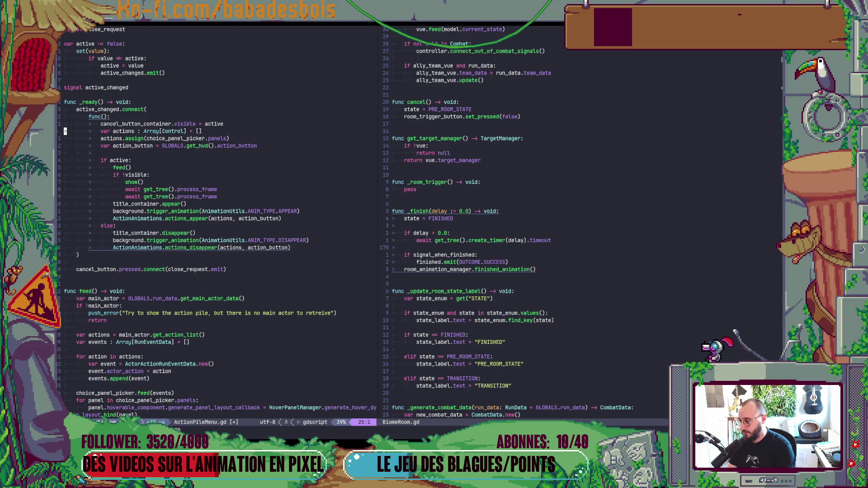
- Move the three actions/action_button declarations below the visible check inside the active branch
{"action": "key", "text": "shift+v"}
{"action": "key", "text": "j"}
{"action": "key", "text": "j"}
{"action": "key", "text": "shift+j"}
{"action": "key", "text": "shift+j"}
{"action": "key", "text": "shift+j"}
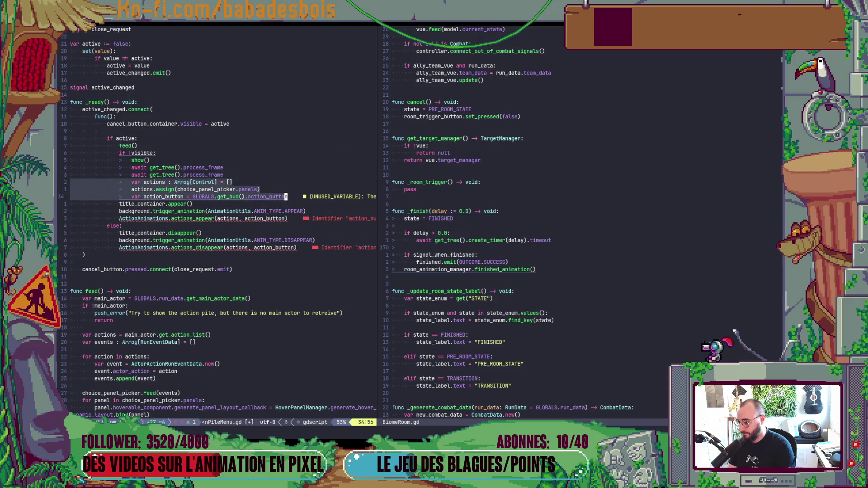
{"action": "key", "text": "Escape"}
{"action": "key", "text": "k"}
{"action": "key", "text": "shift+v"}
{"action": "key", "text": "j"}
- Copy the three declarations under the 'else:' branch, then rerun the game with F5
{"action": "key", "text": "j"}
{"action": "key", "text": "less"}
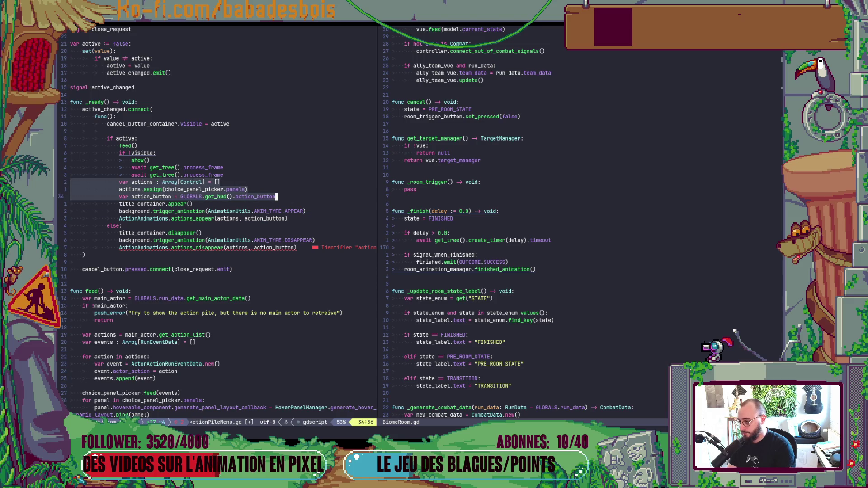
{"action": "key", "text": "k"}
{"action": "key", "text": "shift+v"}
{"action": "key", "text": "j"}
{"action": "key", "text": "j"}
{"action": "key", "text": "Escape"}
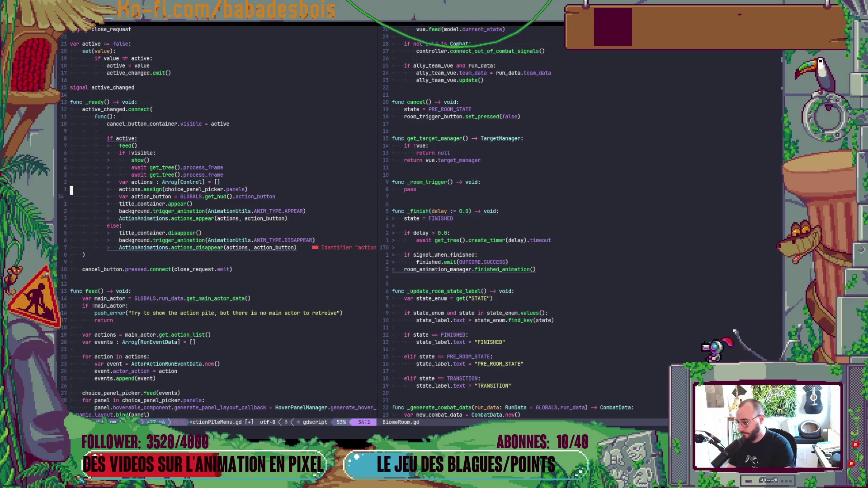
{"action": "key", "text": "j"}
{"action": "key", "text": "p"}
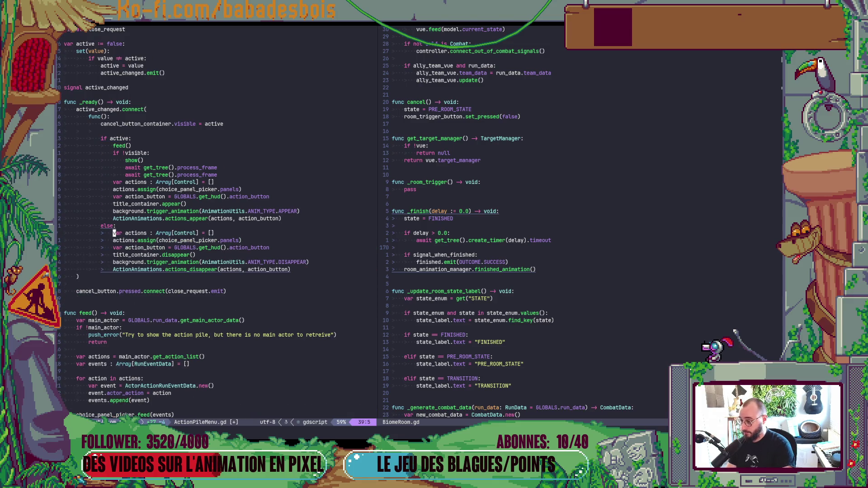
{"action": "key", "text": "alt+Tab"}
{"action": "key", "text": "F5"}
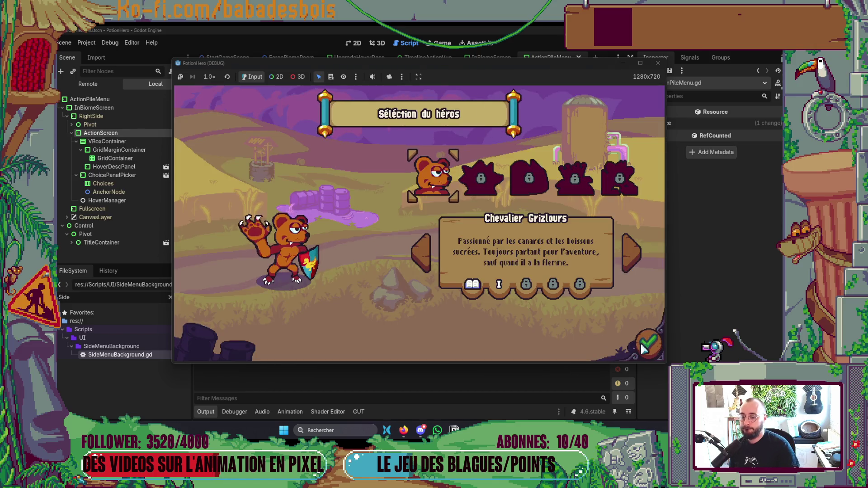
- Start the Réveil de l'ours adventure and open the Pile d'actions panel
{"action": "left_click", "coordinate": [649, 346]}
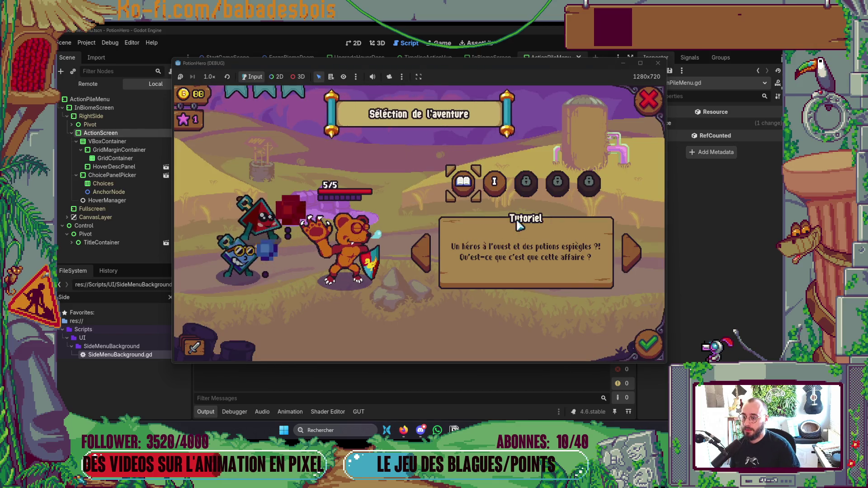
{"action": "left_click", "coordinate": [632, 253]}
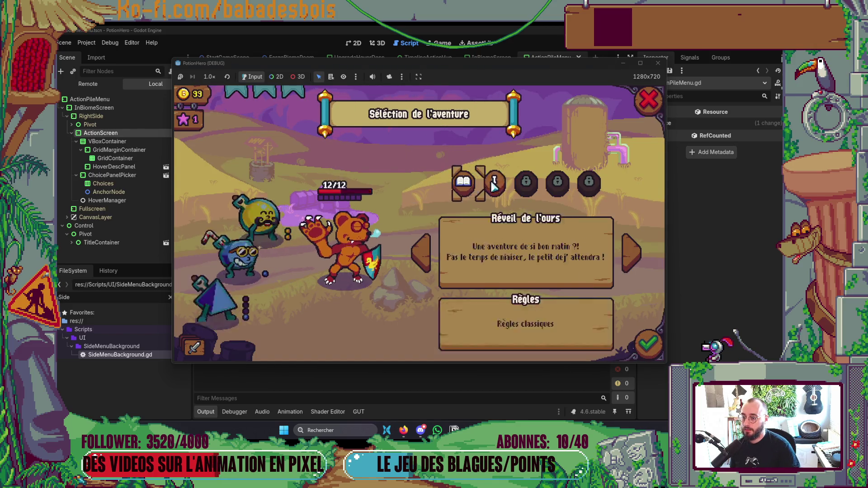
{"action": "left_click", "coordinate": [647, 345]}
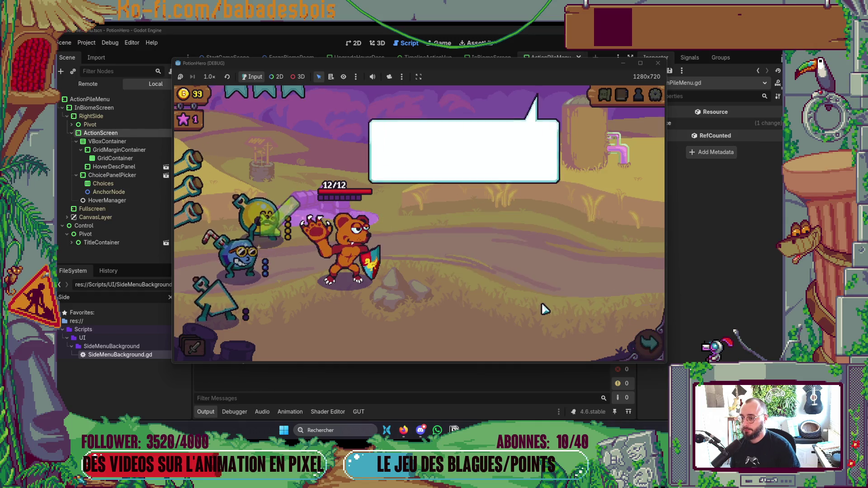
{"action": "left_click", "coordinate": [225, 343]}
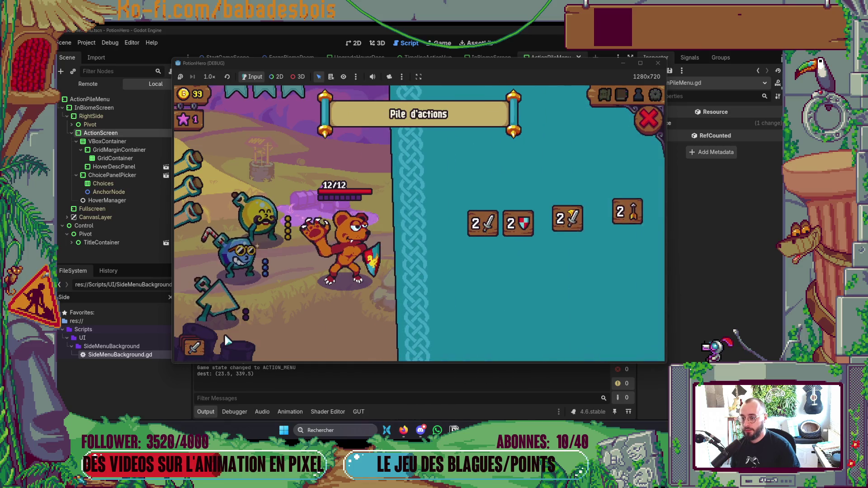
- Close and reopen the Pile d'actions panel several times, then quit the game and return to Neovim
{"action": "left_click", "coordinate": [648, 120]}
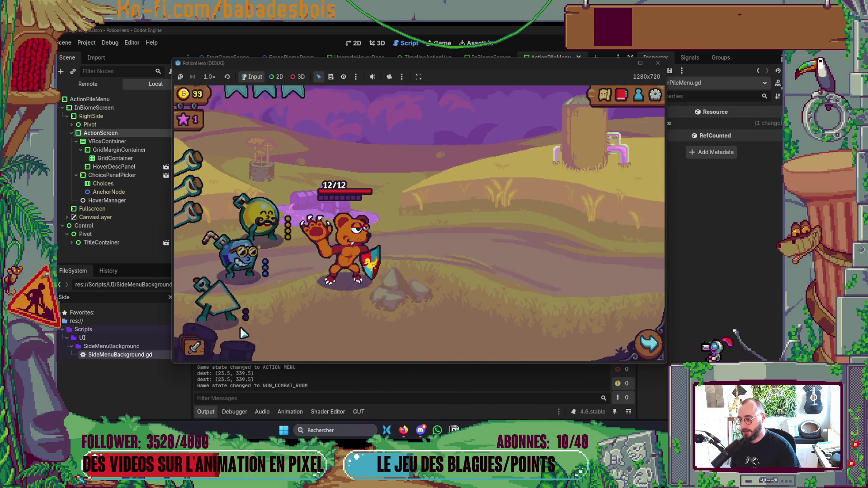
{"action": "left_click", "coordinate": [243, 334]}
{"action": "mouse_move", "coordinate": [602, 220]}
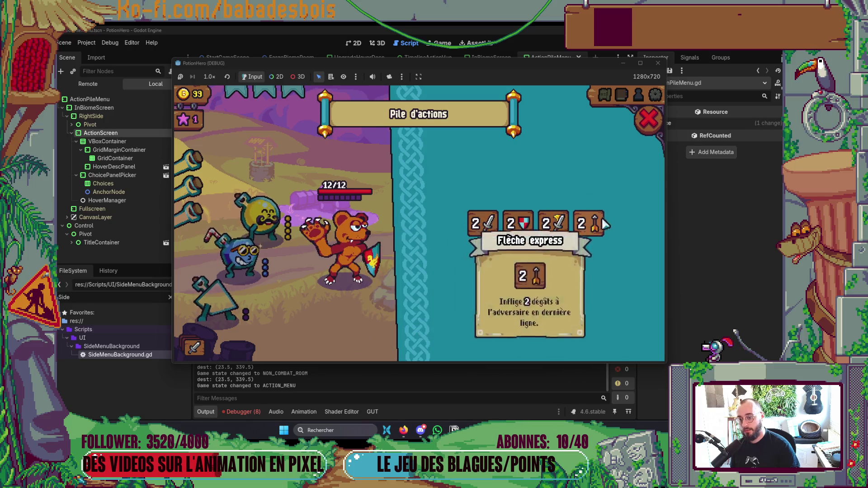
{"action": "left_click", "coordinate": [648, 119]}
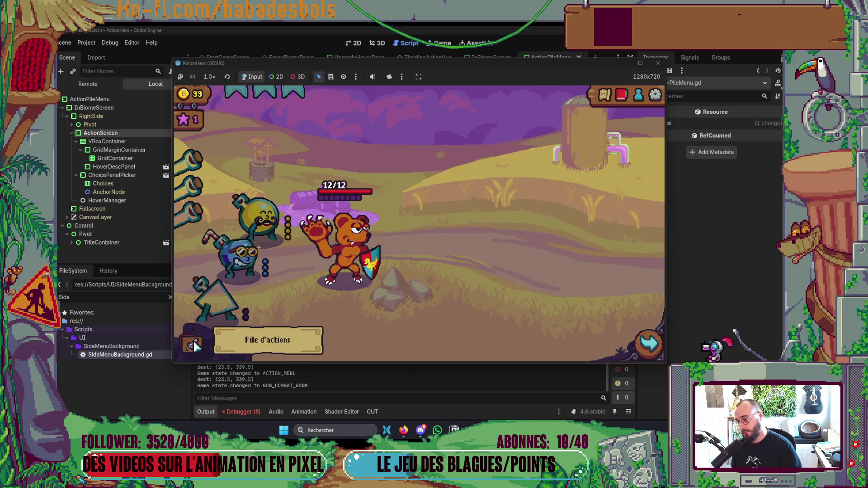
{"action": "left_click", "coordinate": [194, 344]}
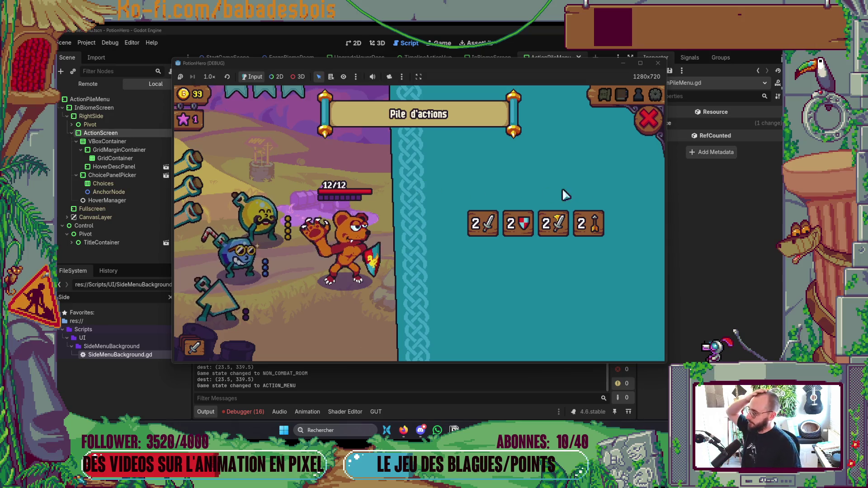
{"action": "left_click", "coordinate": [648, 120]}
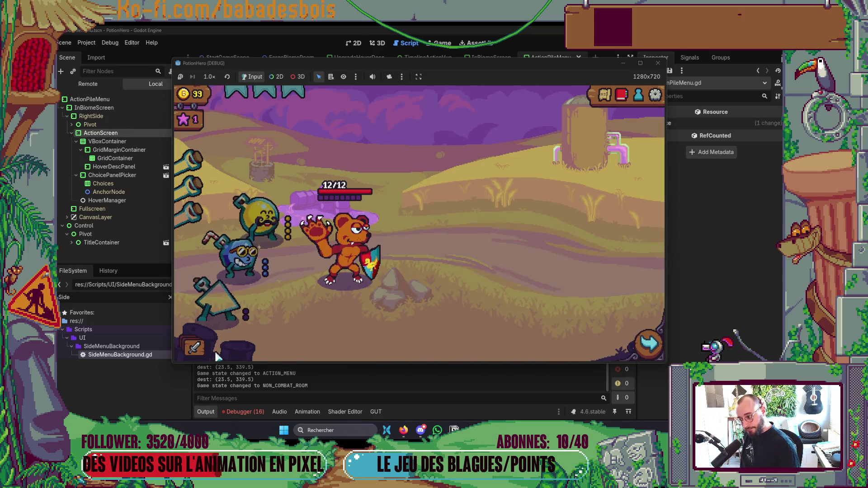
{"action": "left_click", "coordinate": [195, 346]}
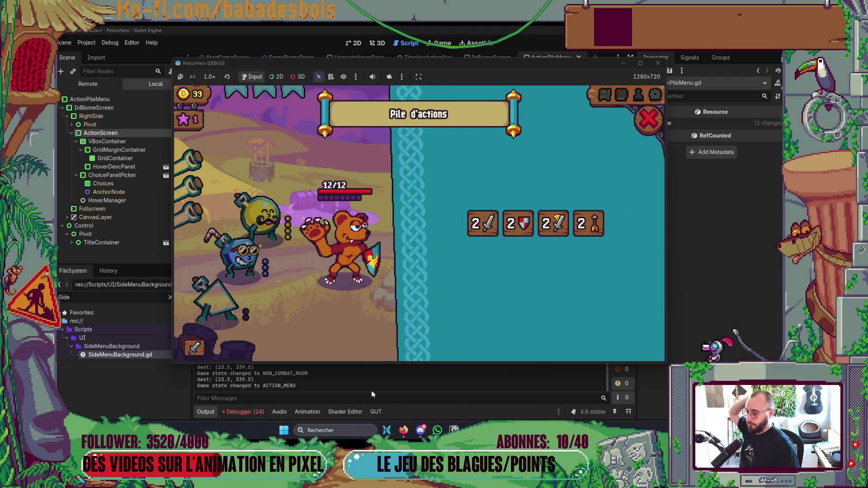
{"action": "left_click", "coordinate": [194, 346]}
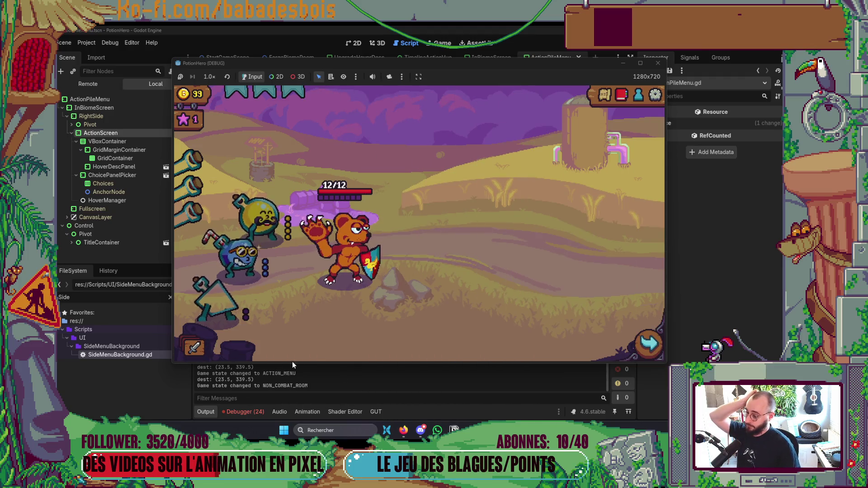
{"action": "left_click", "coordinate": [194, 346]}
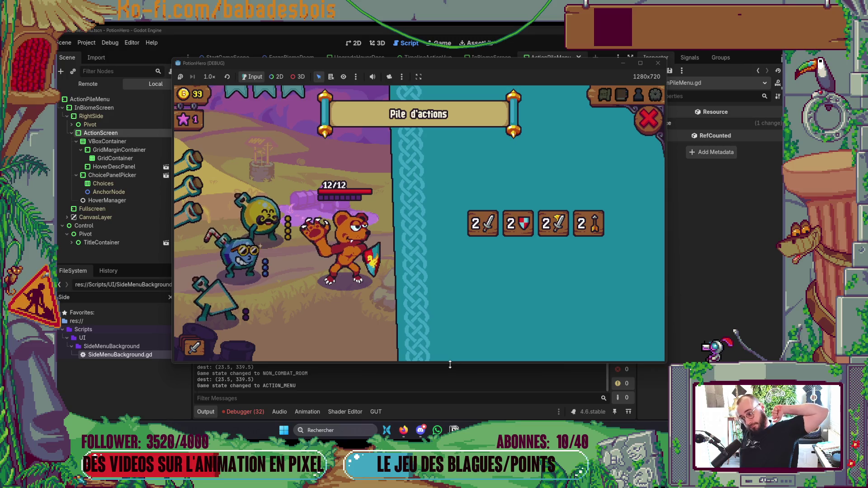
{"action": "mouse_move", "coordinate": [524, 228]}
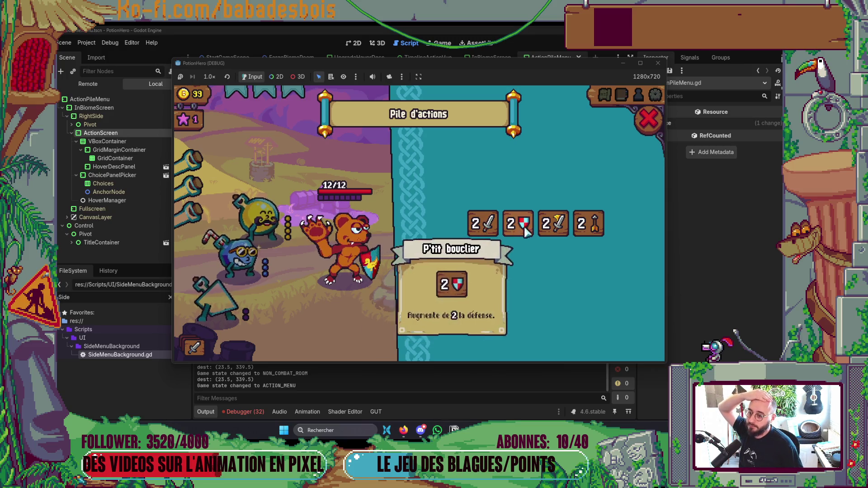
{"action": "left_click", "coordinate": [653, 126]}
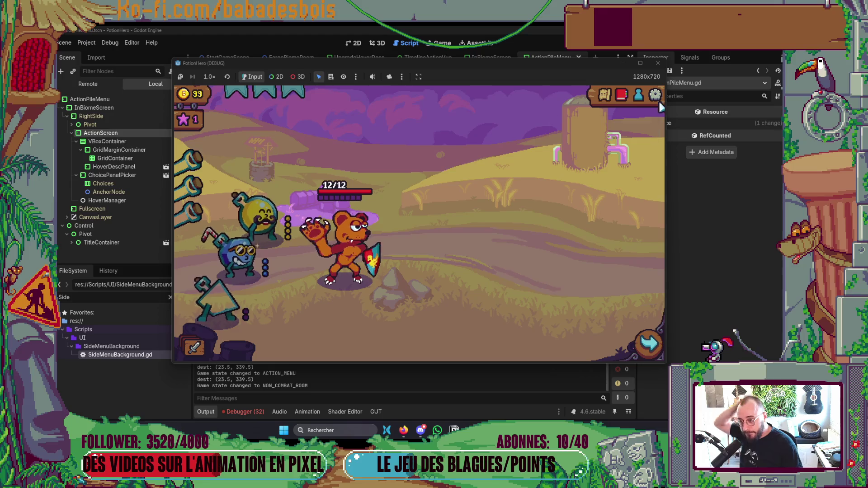
{"action": "left_click", "coordinate": [658, 63]}
{"action": "key", "text": "alt+Tab"}
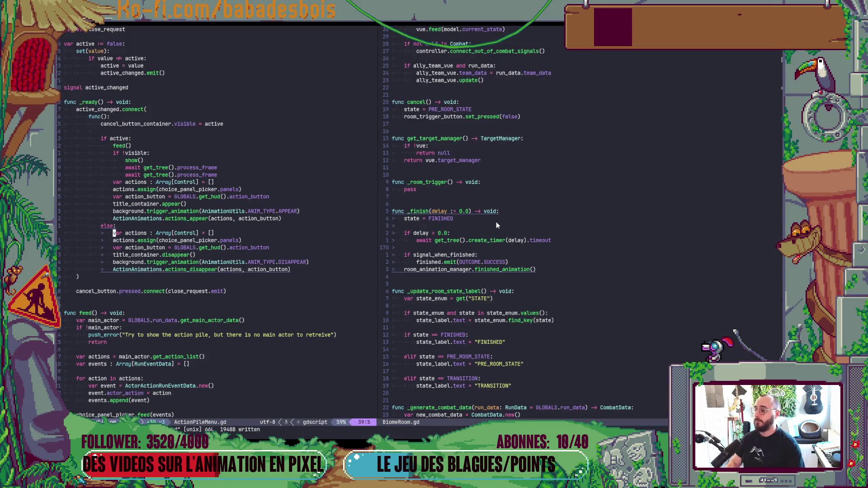
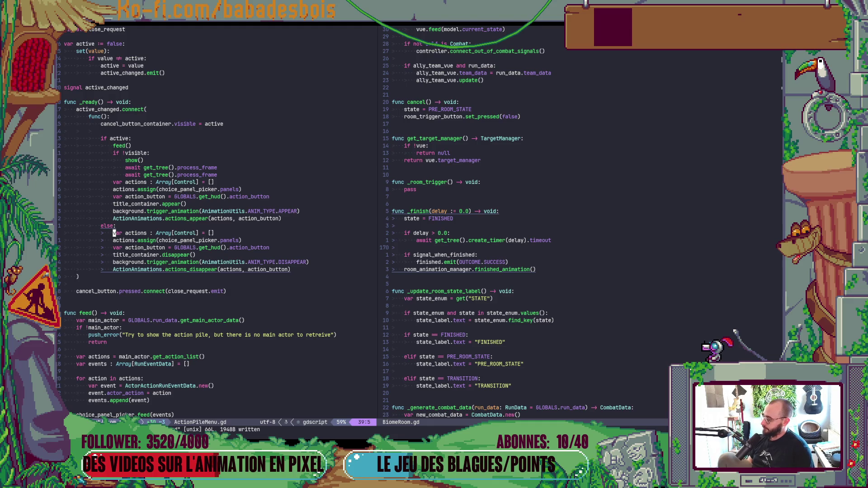
- Scroll through the feed function of ActionPileMenu.gd in Neovim
{"action": "key", "text": "alt+Tab"}
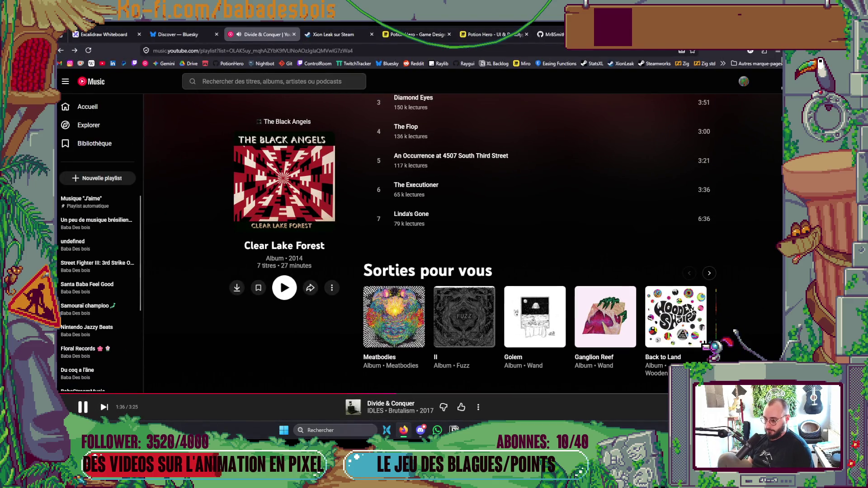
{"action": "key", "text": "alt+Tab"}
{"action": "scroll", "coordinate": [62, 274], "scroll_direction": "down", "scroll_amount": 5}
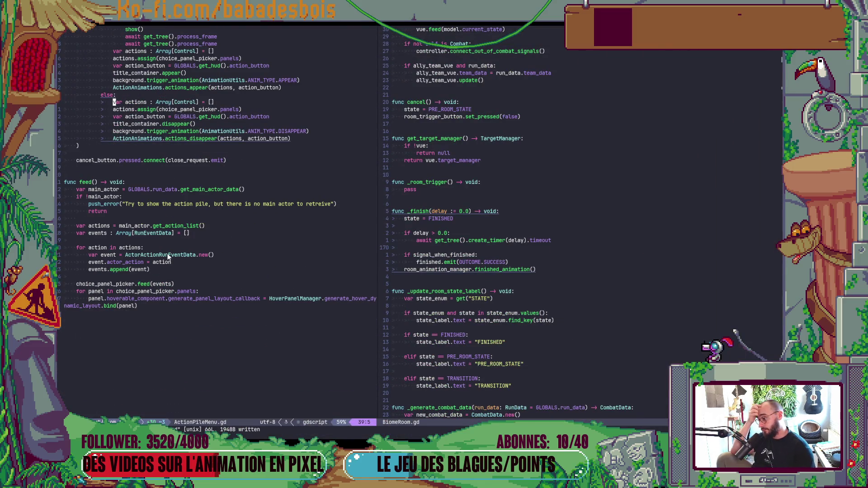
{"action": "scroll", "coordinate": [166, 257], "scroll_direction": "up", "scroll_amount": 5}
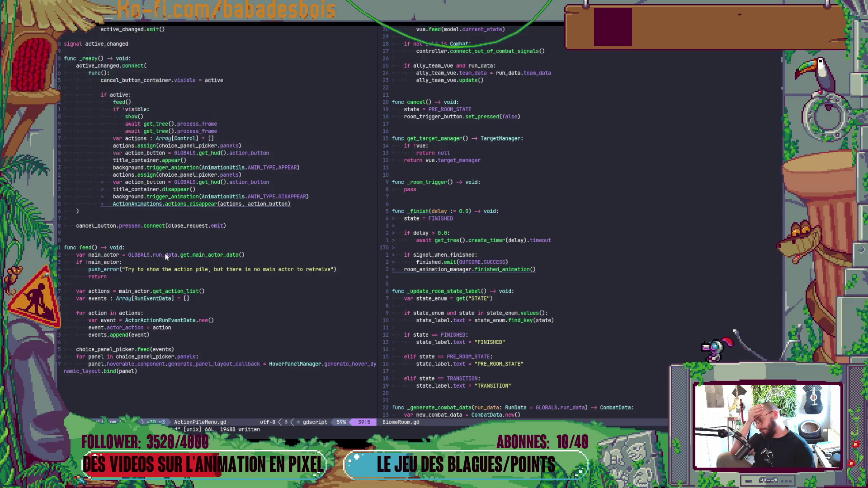
{"action": "scroll", "coordinate": [161, 258], "scroll_direction": "down", "scroll_amount": 3}
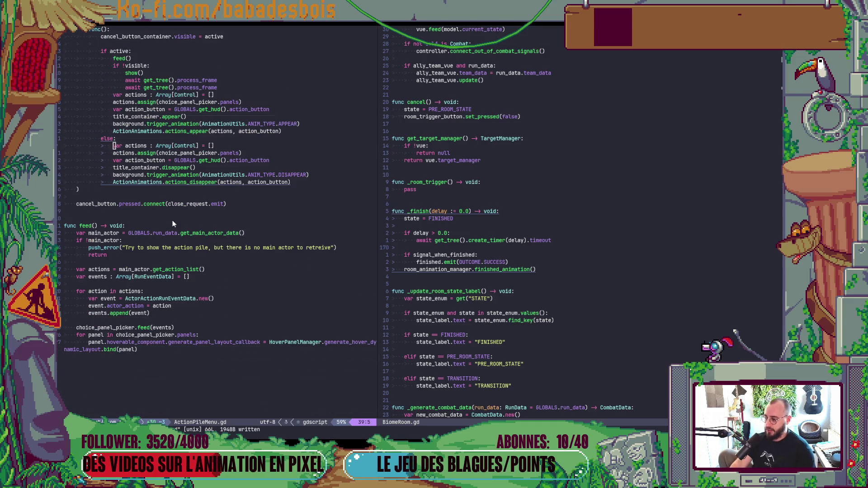
- Bring up the Potion Hero UI & Prototype Miro board in the browser
{"action": "key", "text": "alt+Tab"}
{"action": "left_click", "coordinate": [308, 179]}
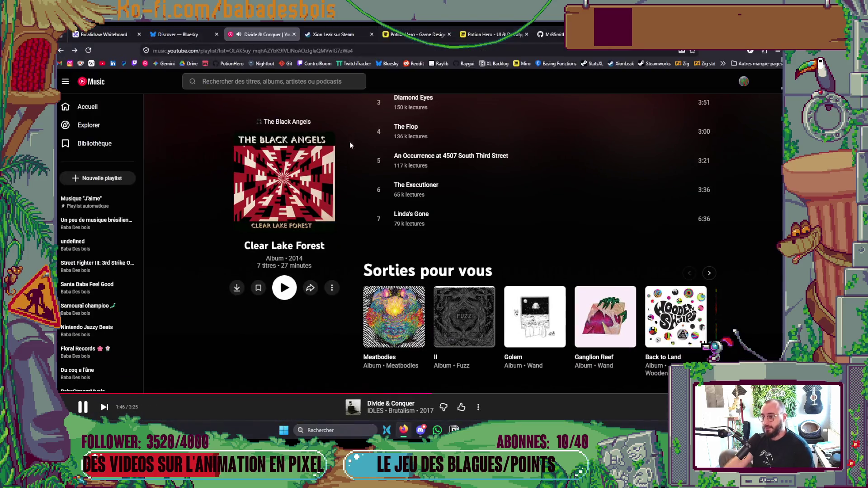
{"action": "left_click", "coordinate": [499, 33]}
{"action": "left_click_drag", "start_coordinate": [388, 229], "coordinate": [391, 202]}
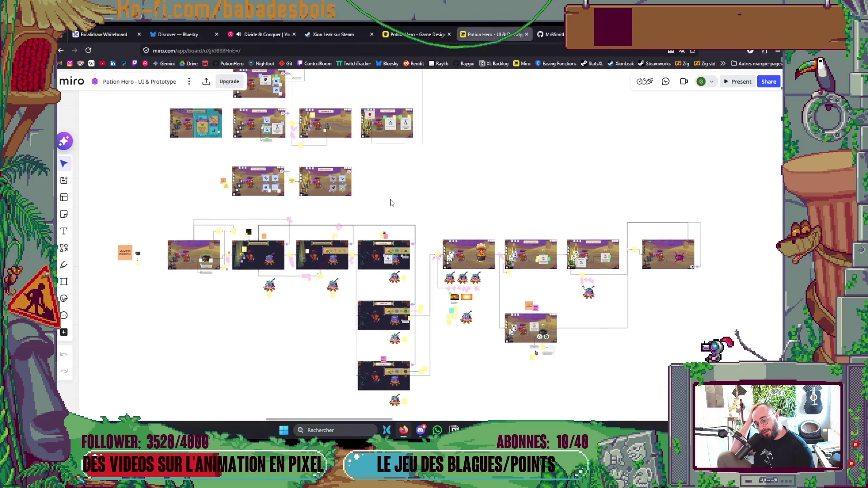
- Pan through the flowchart's rows, including the Salle vide row, on the Miro board
{"action": "scroll", "coordinate": [381, 206], "scroll_direction": "down", "scroll_amount": 5}
{"action": "scroll", "coordinate": [375, 201], "scroll_direction": "up", "scroll_amount": 5}
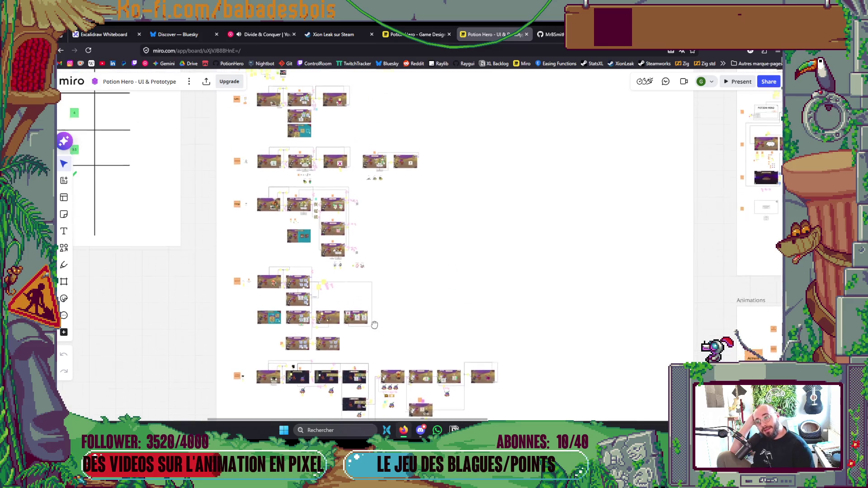
{"action": "scroll", "coordinate": [373, 200], "scroll_direction": "up", "scroll_amount": 2}
{"action": "mouse_move", "coordinate": [368, 248]}
{"action": "left_mouse_down"}
{"action": "mouse_move", "coordinate": [377, 340]}
{"action": "mouse_move", "coordinate": [504, 411]}
{"action": "mouse_move", "coordinate": [493, 138]}
{"action": "left_mouse_up"}
{"action": "left_click_drag", "start_coordinate": [510, 261], "coordinate": [522, 75]}
{"action": "left_click_drag", "start_coordinate": [437, 312], "coordinate": [444, 129]}
{"action": "left_click_drag", "start_coordinate": [446, 349], "coordinate": [454, 125]}
{"action": "left_click_drag", "start_coordinate": [436, 164], "coordinate": [430, 322]}
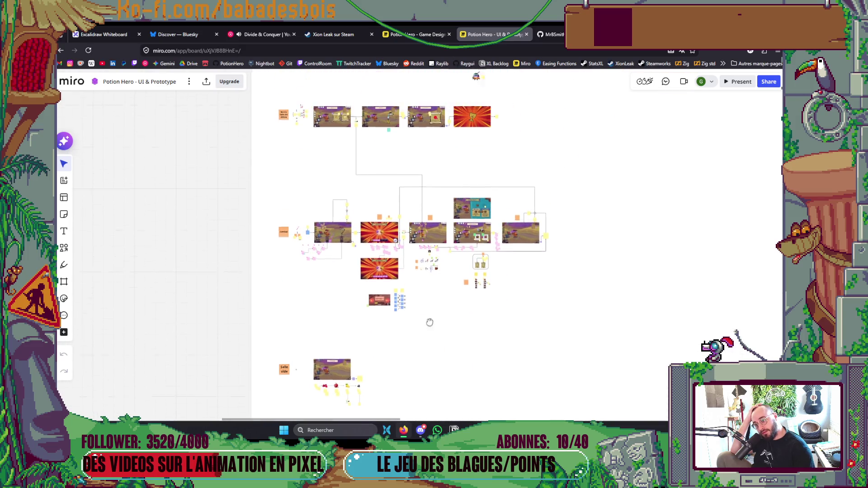
{"action": "left_click_drag", "start_coordinate": [430, 181], "coordinate": [421, 341]}
{"action": "mouse_move", "coordinate": [434, 135]}
{"action": "left_mouse_down"}
{"action": "mouse_move", "coordinate": [434, 316]}
{"action": "mouse_move", "coordinate": [466, 66]}
{"action": "left_mouse_up"}
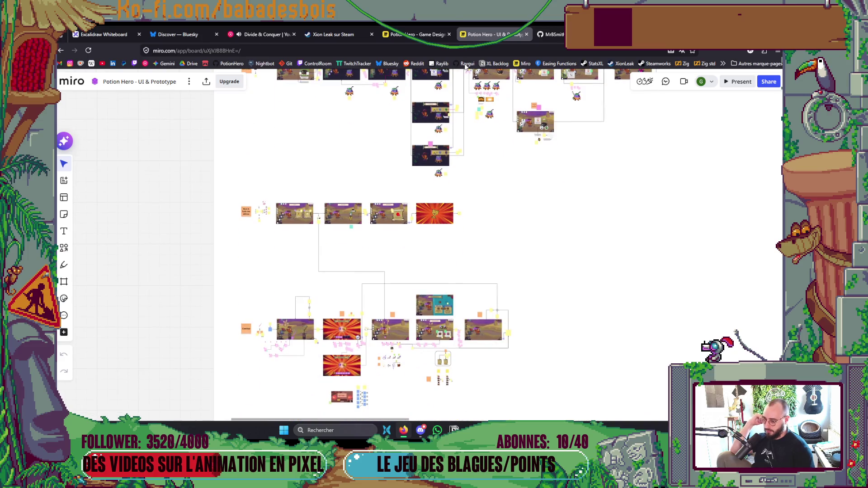
- Zoom in on the Pile d'actions combat mock-up, then return to Godot
{"action": "scroll", "coordinate": [449, 295], "scroll_direction": "up", "scroll_amount": 5}
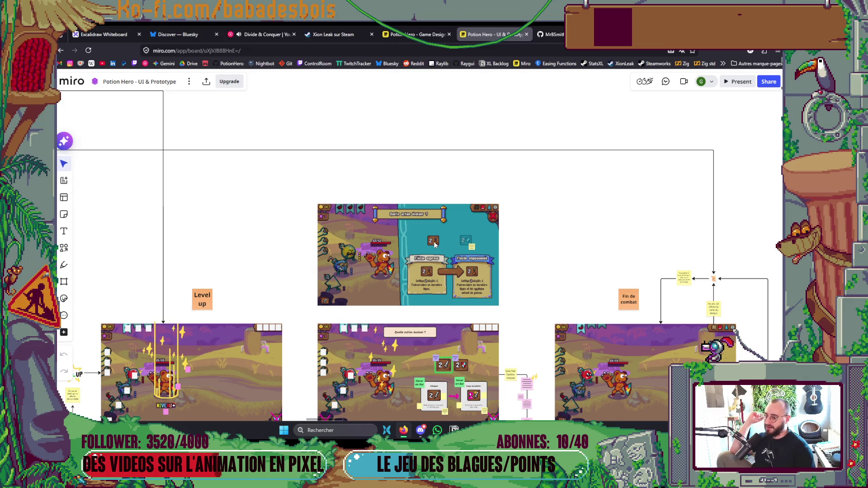
{"action": "scroll", "coordinate": [435, 245], "scroll_direction": "down", "scroll_amount": 10}
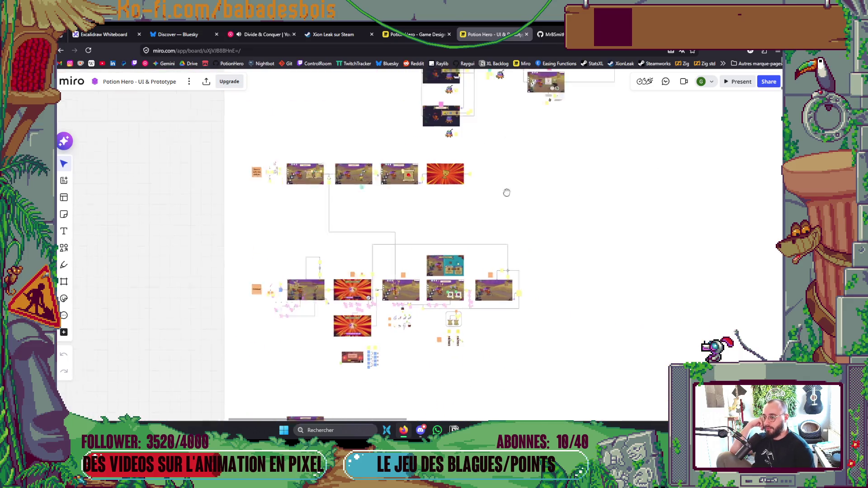
{"action": "scroll", "coordinate": [488, 320], "scroll_direction": "up", "scroll_amount": 10}
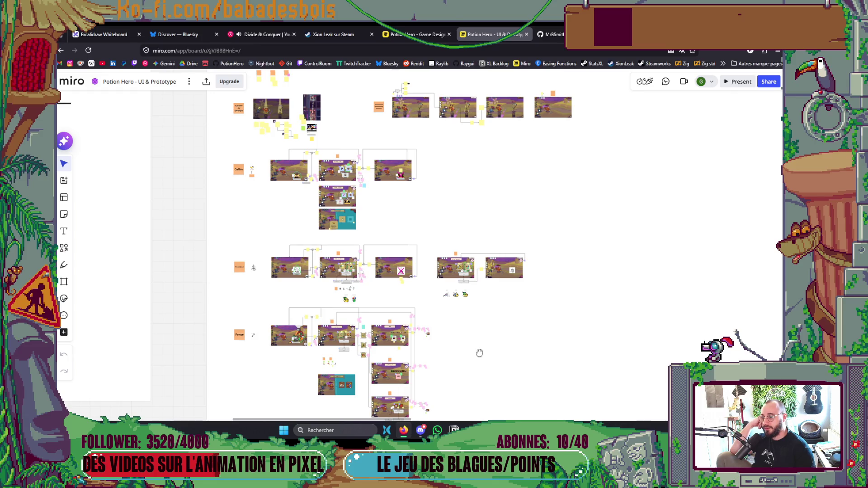
{"action": "scroll", "coordinate": [278, 155], "scroll_direction": "up", "scroll_amount": 10}
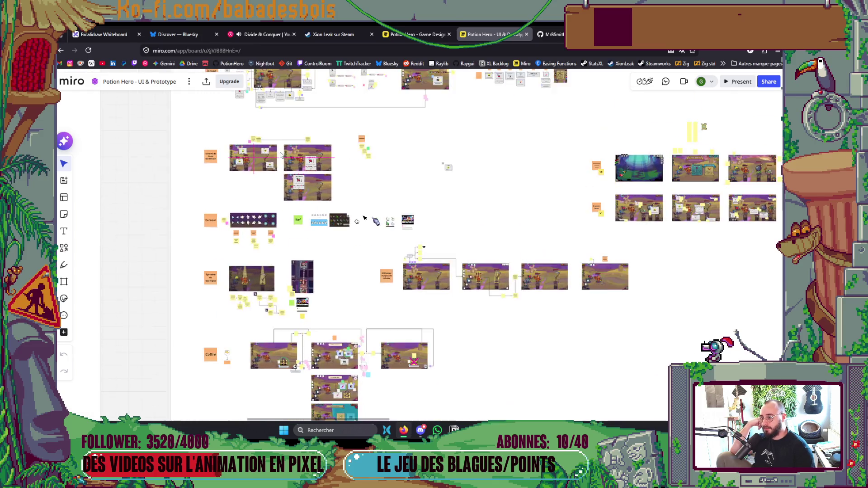
{"action": "left_click_drag", "start_coordinate": [272, 163], "coordinate": [245, 255]}
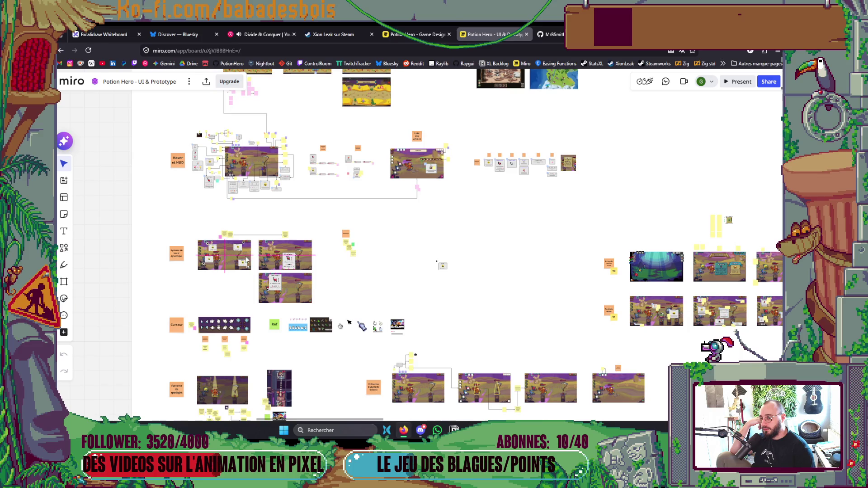
{"action": "scroll", "coordinate": [246, 259], "scroll_direction": "up", "scroll_amount": 2}
{"action": "scroll", "coordinate": [440, 154], "scroll_direction": "up", "scroll_amount": 10}
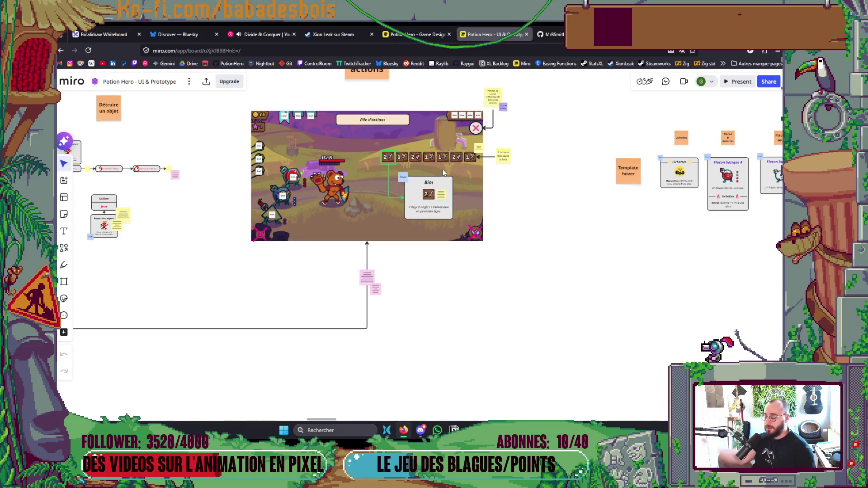
{"action": "key", "text": "alt+Tab"}
{"action": "key", "text": "alt+Tab"}
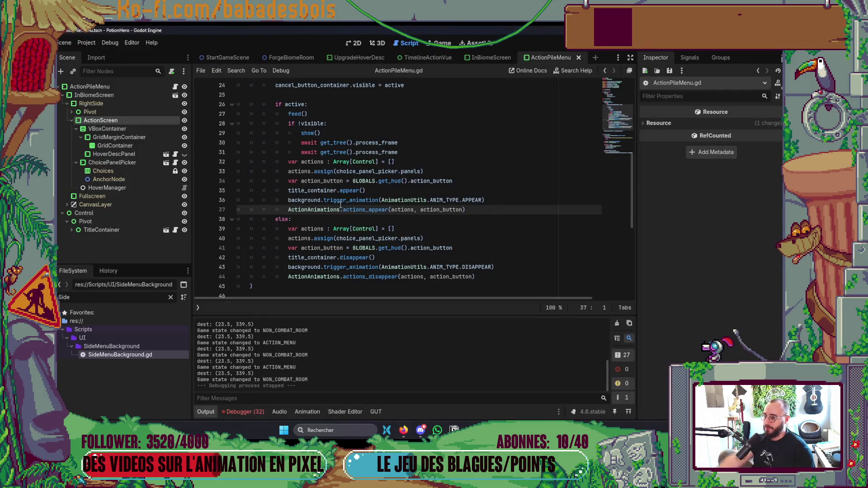
- Run the game, start the Réveil de l'ours adventure, and enter the Forge room
{"action": "left_click", "coordinate": [354, 43]}
{"action": "key", "text": "F5"}
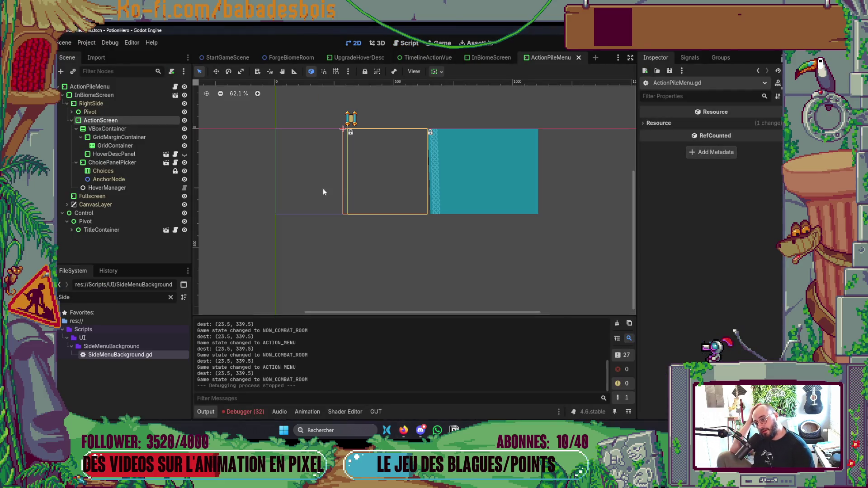
{"action": "left_click", "coordinate": [632, 342]}
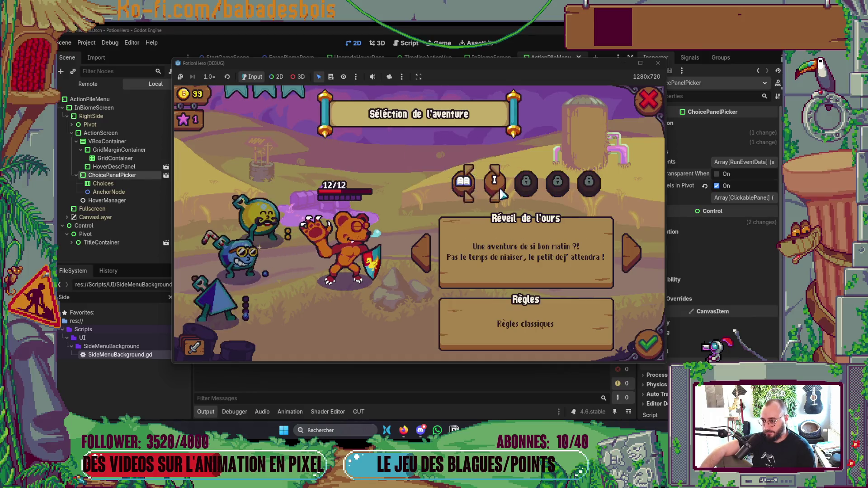
{"action": "left_click", "coordinate": [647, 344]}
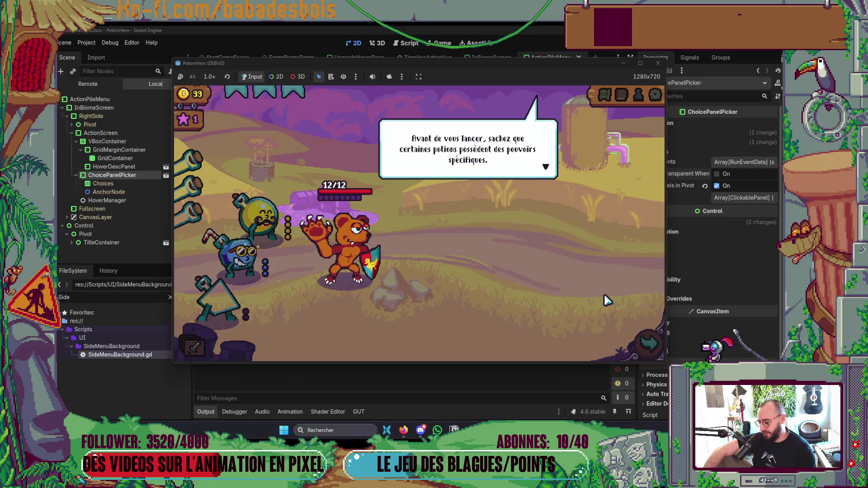
{"action": "left_click", "coordinate": [415, 225]}
{"action": "left_click", "coordinate": [418, 224]}
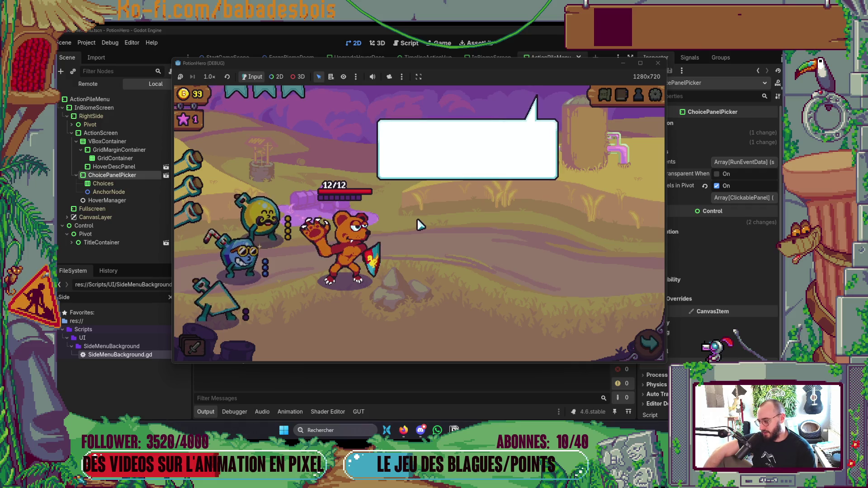
{"action": "left_click", "coordinate": [440, 234]}
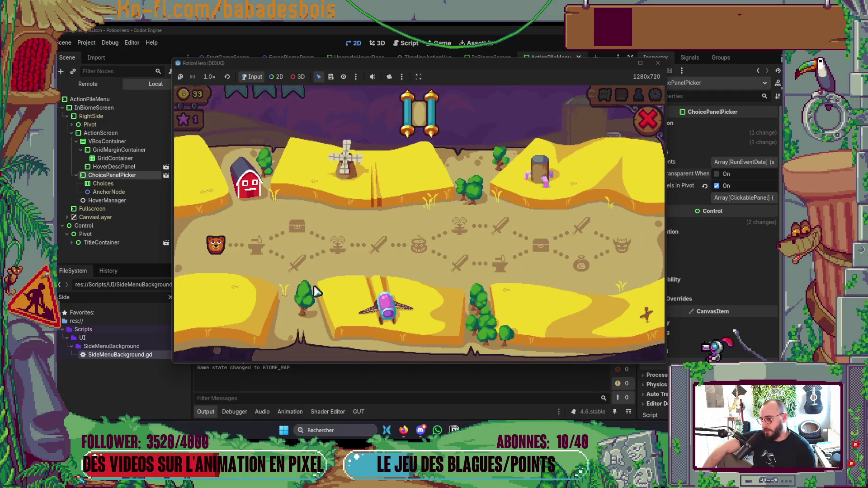
{"action": "left_click", "coordinate": [260, 255]}
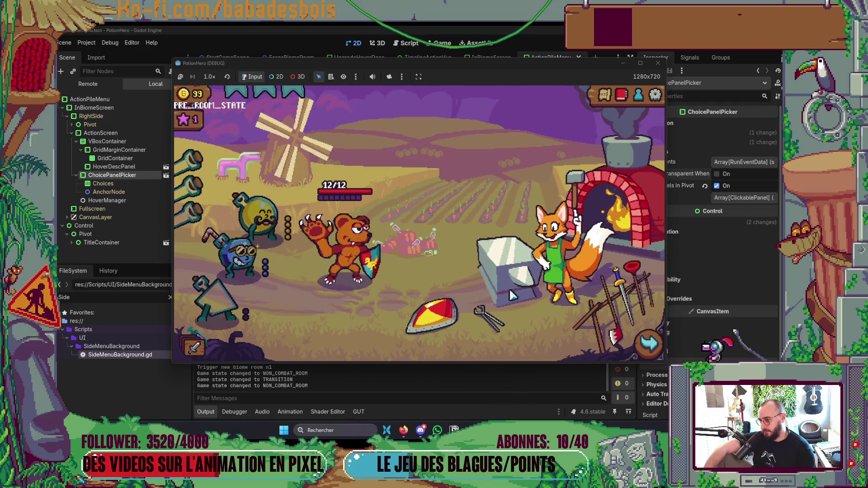
- Browse the forge's action upgrade choices and back out to the category cards
{"action": "left_click", "coordinate": [477, 217]}
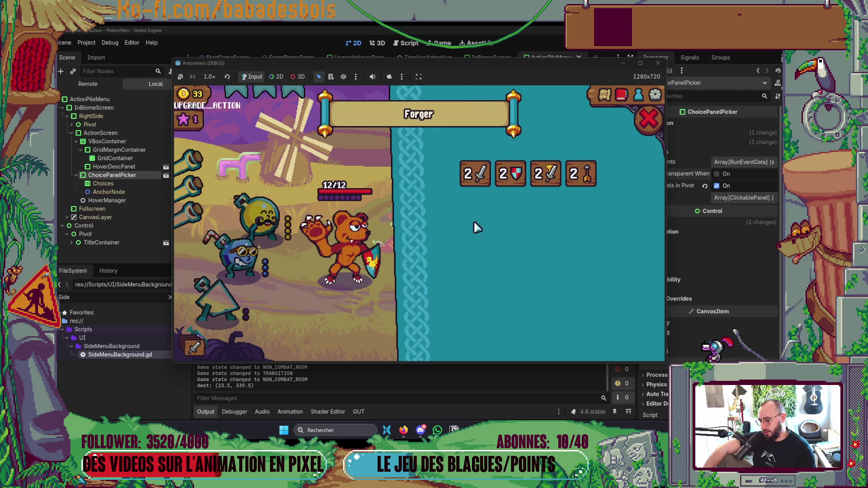
{"action": "mouse_move", "coordinate": [550, 171]}
{"action": "right_click", "coordinate": [592, 158]}
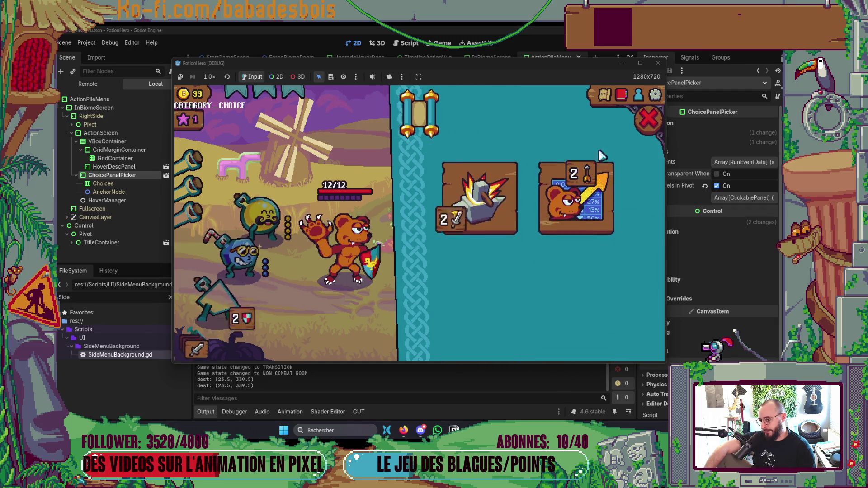
{"action": "left_click", "coordinate": [486, 233]}
{"action": "right_click", "coordinate": [576, 228]}
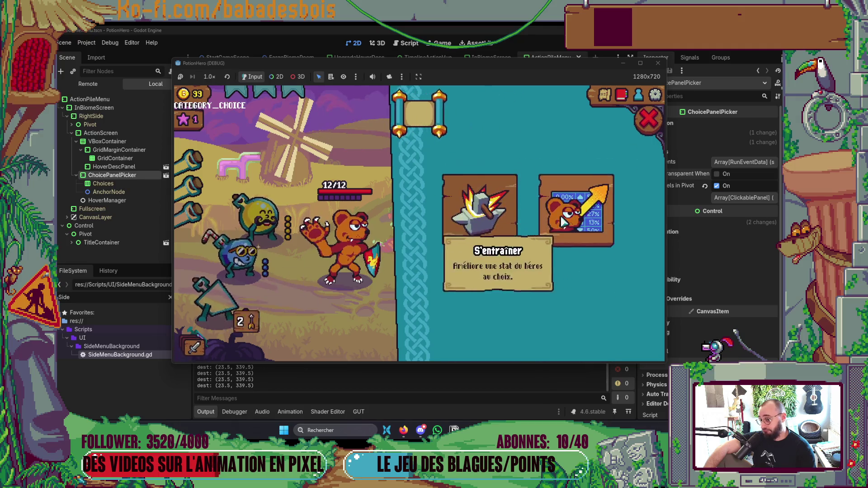
{"action": "left_click", "coordinate": [649, 118]}
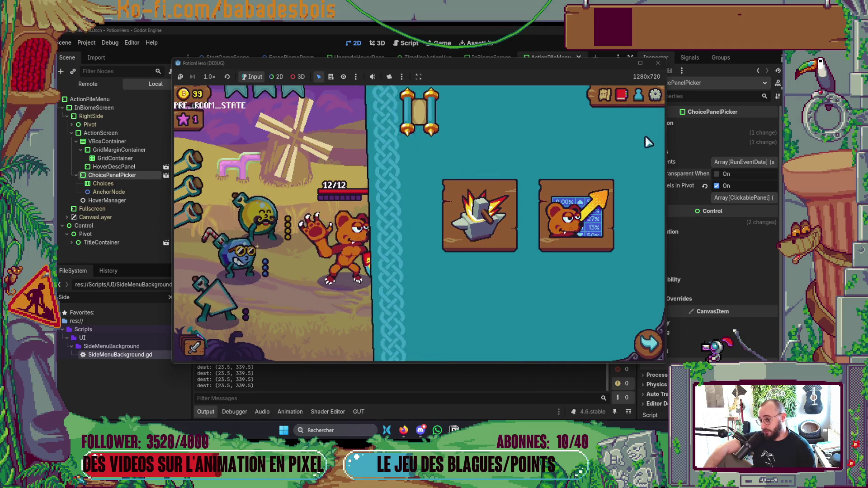
- Preview the Bim upgrade from 2 to 3 damage, then close the game
{"action": "left_click", "coordinate": [556, 226]}
{"action": "left_click", "coordinate": [486, 229]}
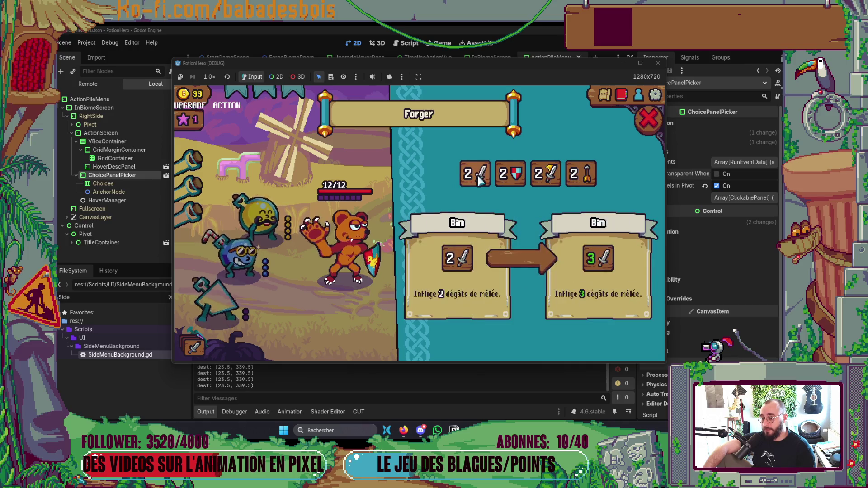
{"action": "left_click", "coordinate": [639, 113]}
{"action": "left_click", "coordinate": [656, 64]}
{"action": "key", "text": "alt+Tab"}
{"action": "left_click", "coordinate": [264, 189]}
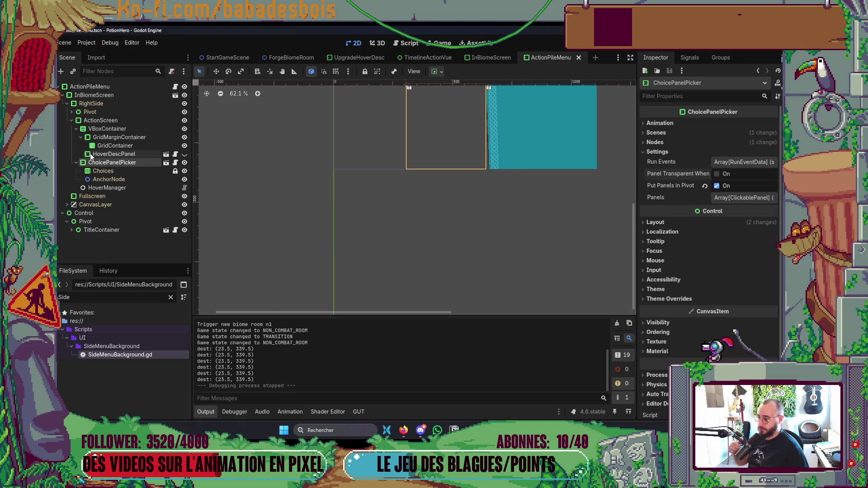
- Tick Panel Transparent When Picked on ForgeBiomeRoom's ChoicePanelPicker, save, and run with F5
{"action": "left_click", "coordinate": [291, 57]}
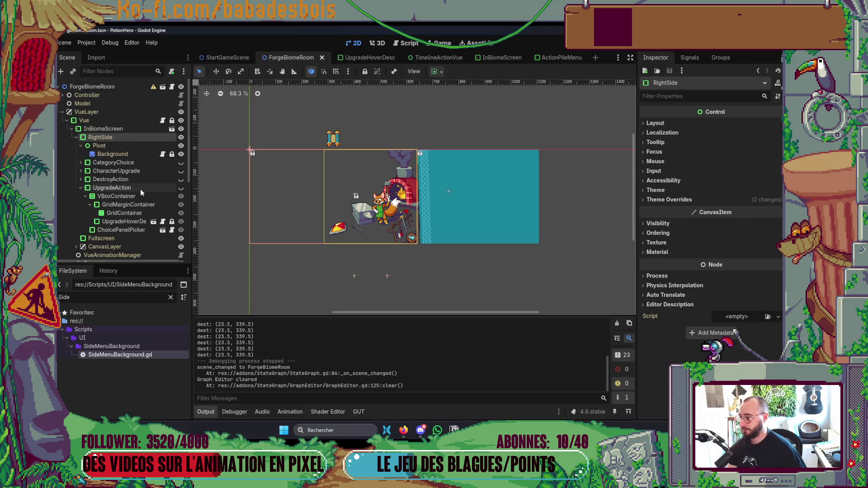
{"action": "scroll", "coordinate": [140, 189], "scroll_direction": "down", "scroll_amount": 3}
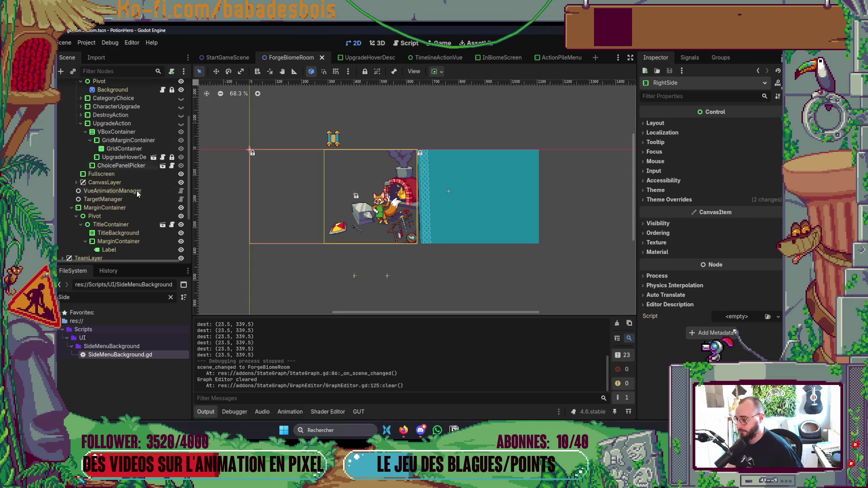
{"action": "left_click", "coordinate": [129, 166]}
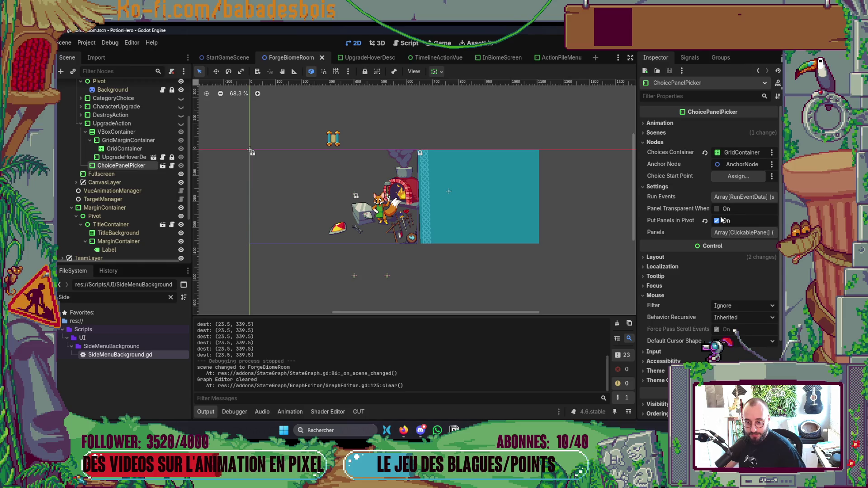
{"action": "left_click", "coordinate": [717, 208]}
{"action": "key", "text": "ctrl+s"}
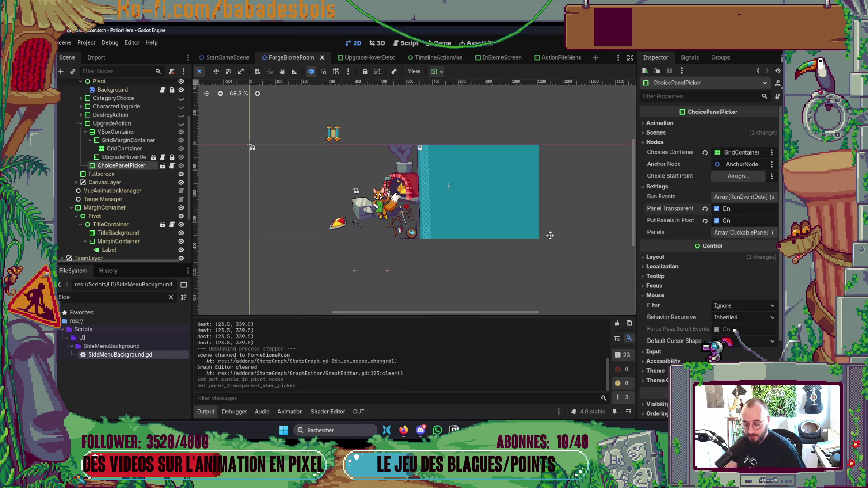
{"action": "key", "text": "F5"}
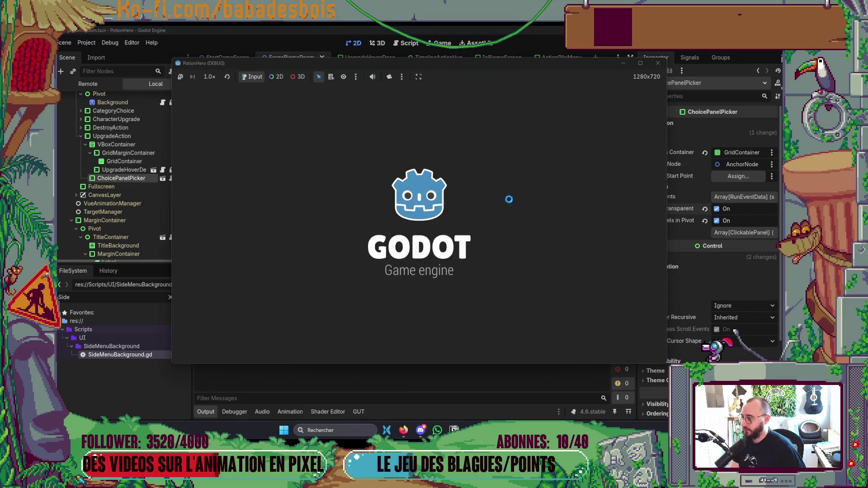
- Start the Tutoriel adventure and enter the Ferme malfamée map's first room, reaching the Forger choice
{"action": "key", "text": "Return"}
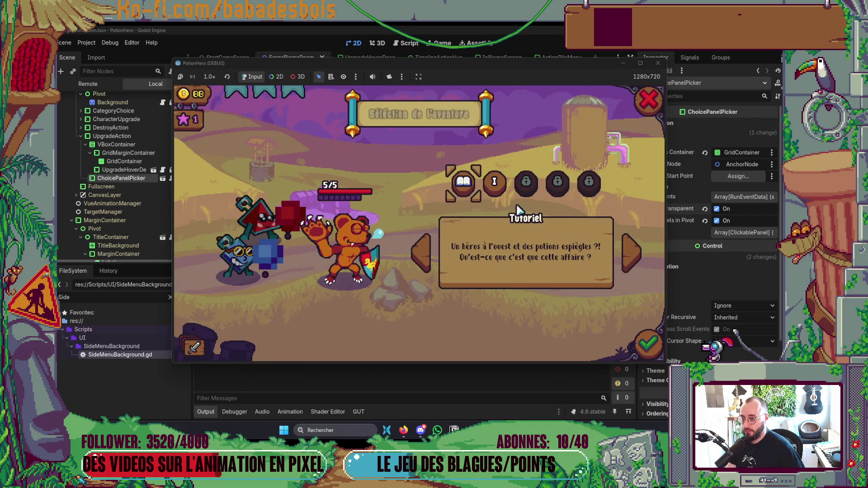
{"action": "left_click", "coordinate": [648, 344]}
{"action": "left_click", "coordinate": [395, 284]}
{"action": "left_click", "coordinate": [395, 285]}
{"action": "left_click", "coordinate": [395, 285]}
{"action": "left_click", "coordinate": [644, 341]}
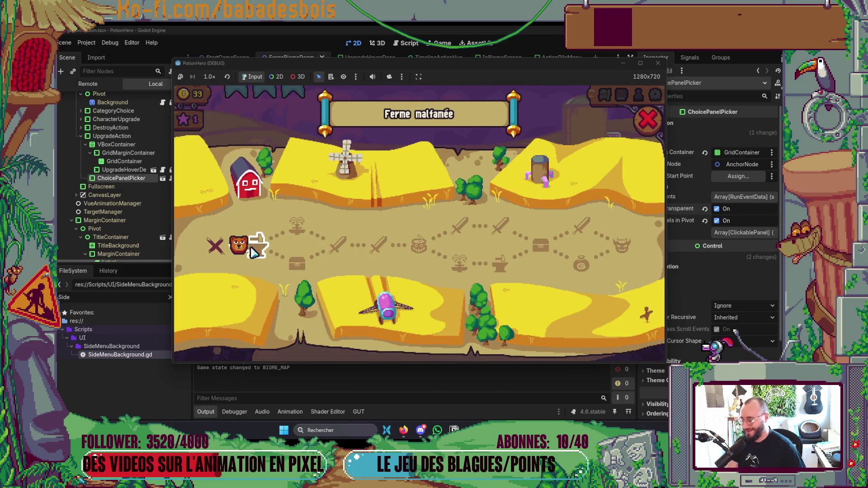
{"action": "left_click", "coordinate": [253, 253]}
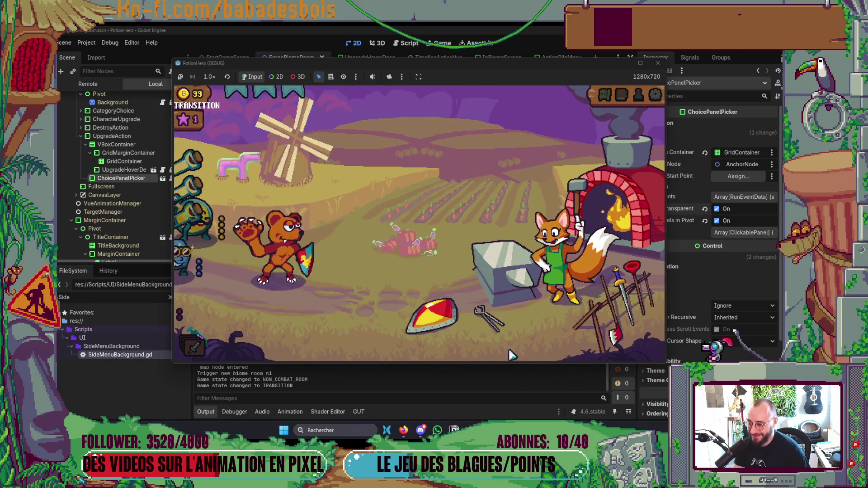
{"action": "left_click", "coordinate": [516, 300]}
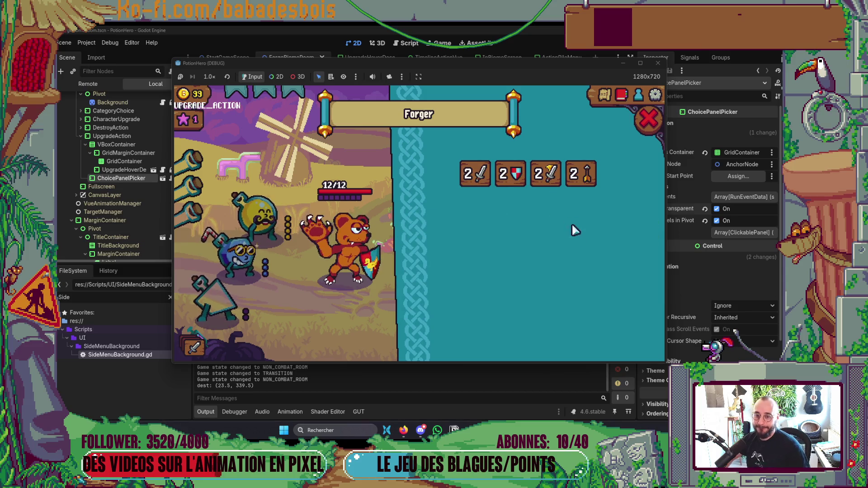
{"action": "key", "text": "alt+Tab"}
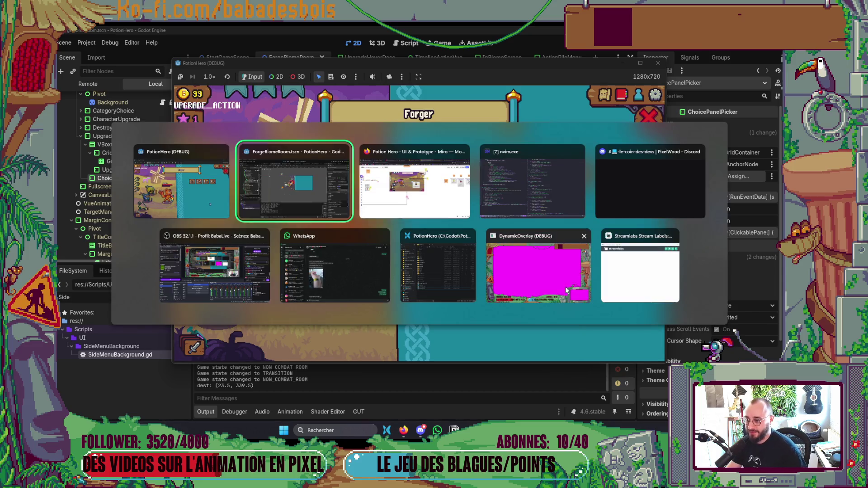
- Switch between Neovim and Godot, dismissing the file finder without opening anything
{"action": "key", "text": "Tab"}
{"action": "key", "text": "Tab"}
{"action": "key", "text": "space"}
{"action": "key", "text": "f"}
{"action": "key", "text": "f"}
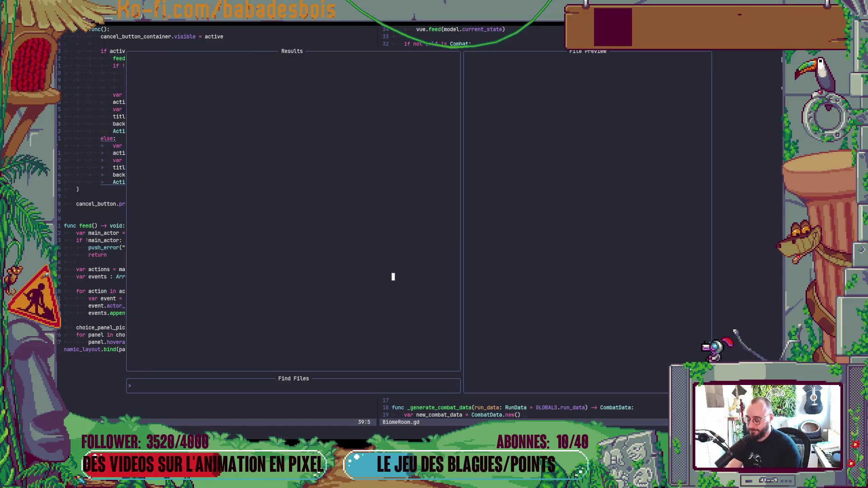
{"action": "key", "text": "alt+Tab"}
{"action": "key", "text": "alt+Tab"}
{"action": "key", "text": "alt+Tab"}
{"action": "key", "text": "Tab"}
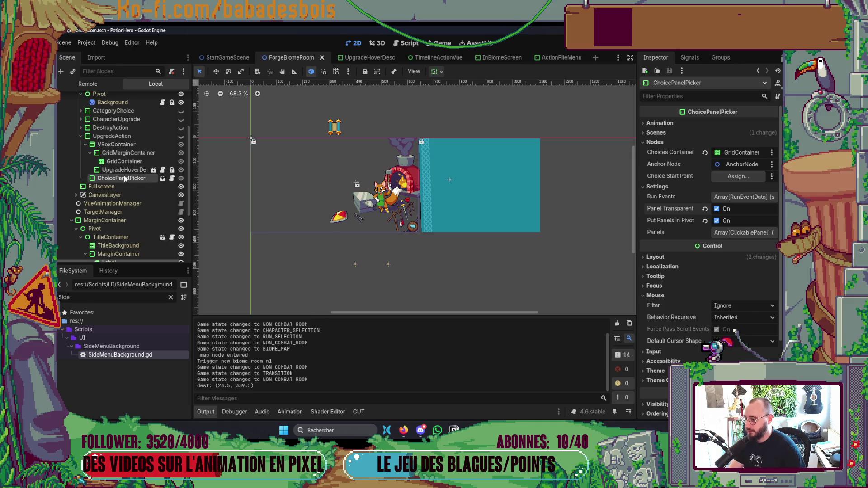
{"action": "key", "text": "alt+Tab"}
{"action": "key", "text": "Escape"}
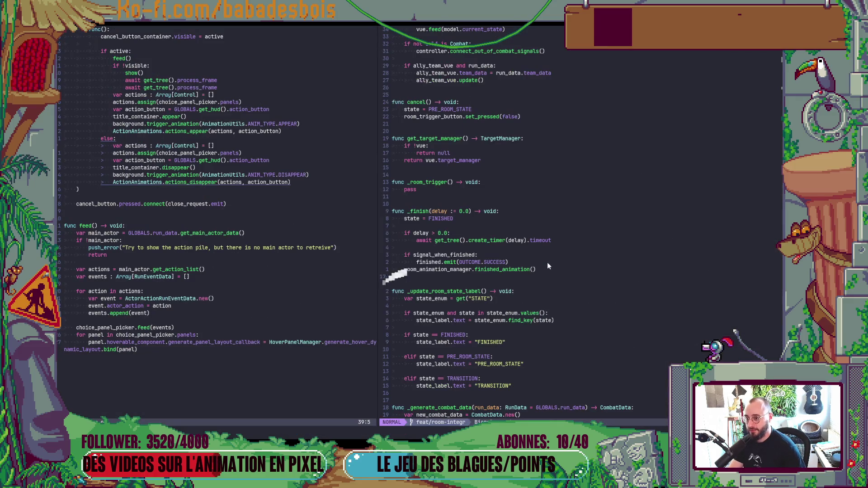
- Open ChoicePanelPicker.gd and review its pivot and transparent-when-picked feed code
{"action": "key", "text": "space"}
{"action": "key", "text": "f"}
{"action": "key", "text": "f"}
{"action": "type", "text": "choicepanelpicker"}
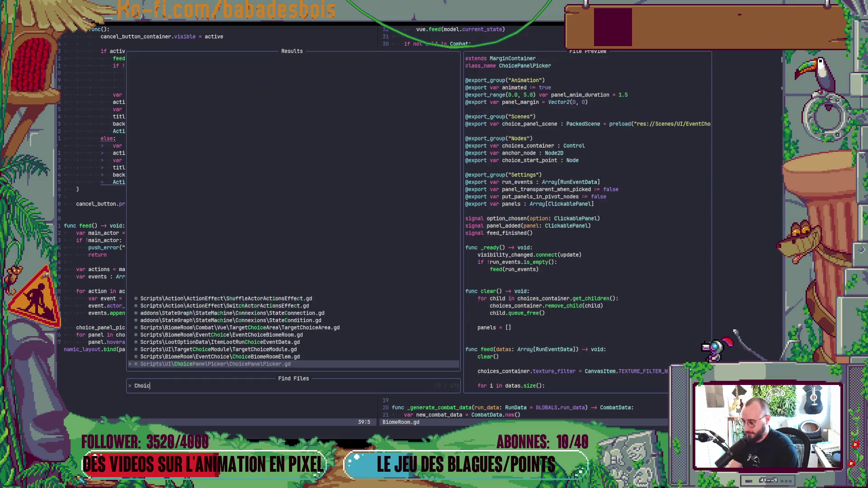
{"action": "key", "text": "Return"}
{"action": "key", "text": "ctrl+d"}
{"action": "key", "text": "ctrl+d"}
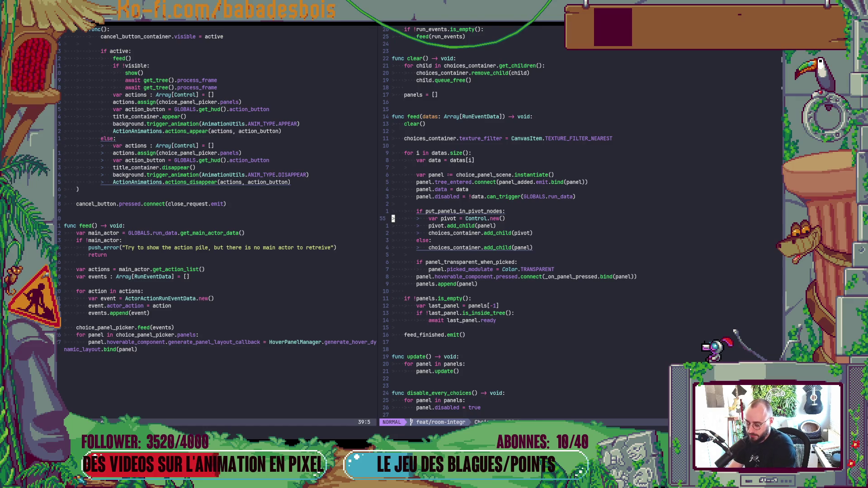
{"action": "key", "text": "shift+g"}
{"action": "key", "text": "ctrl+u"}
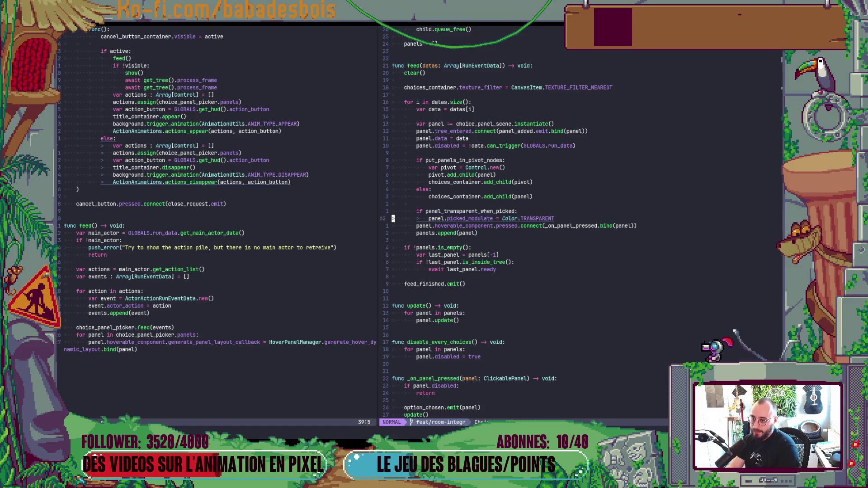
{"action": "key", "text": "alt+Tab"}
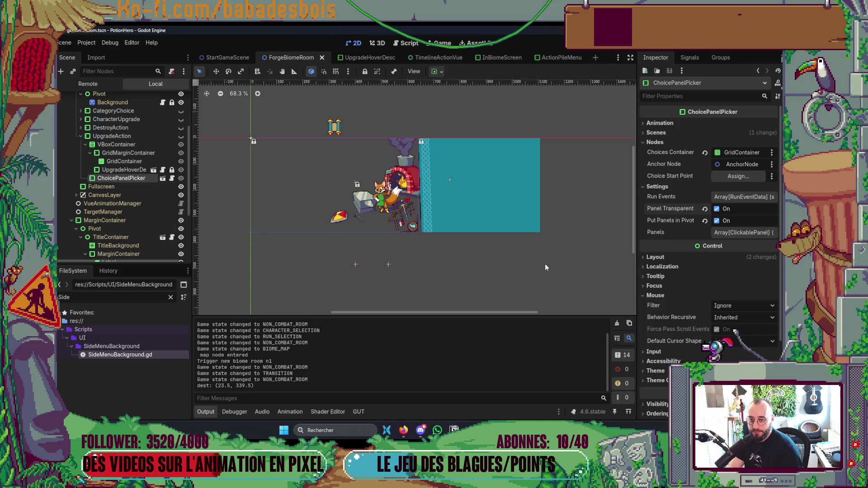
- Uncheck Panel Transparent When Picked on ChoicePanelPicker and briefly inspect its Animation settings
{"action": "left_click", "coordinate": [716, 208]}
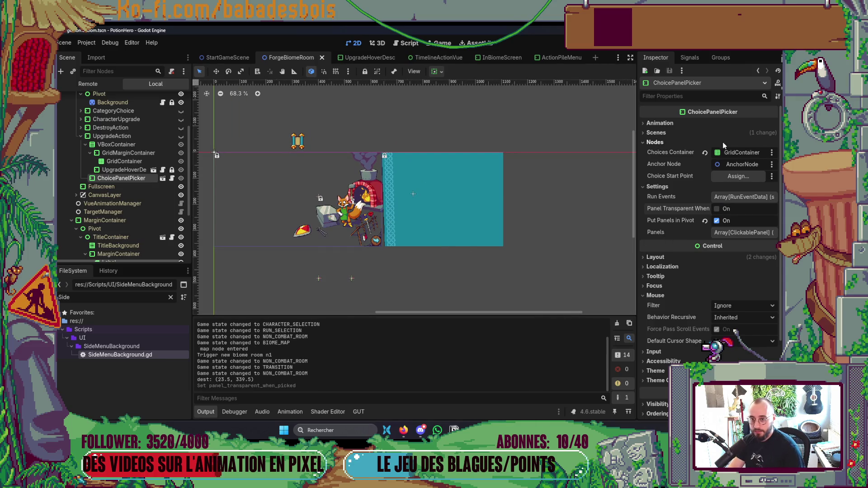
{"action": "left_click", "coordinate": [678, 122]}
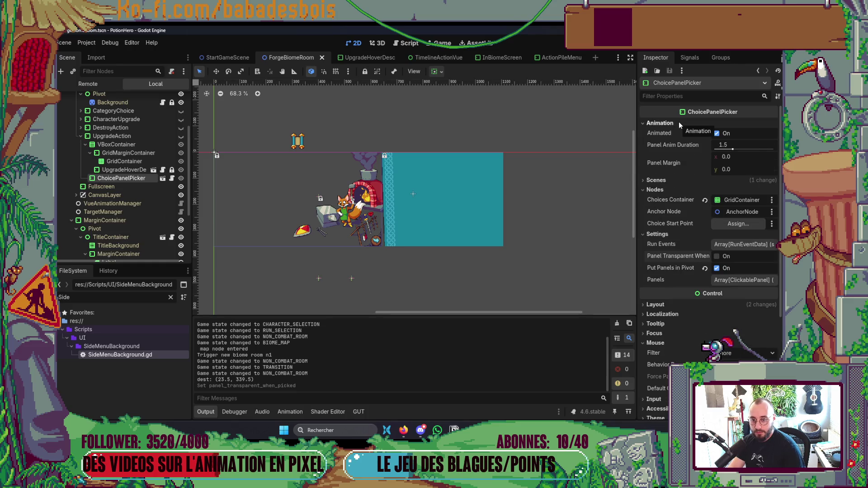
{"action": "left_click", "coordinate": [679, 122]}
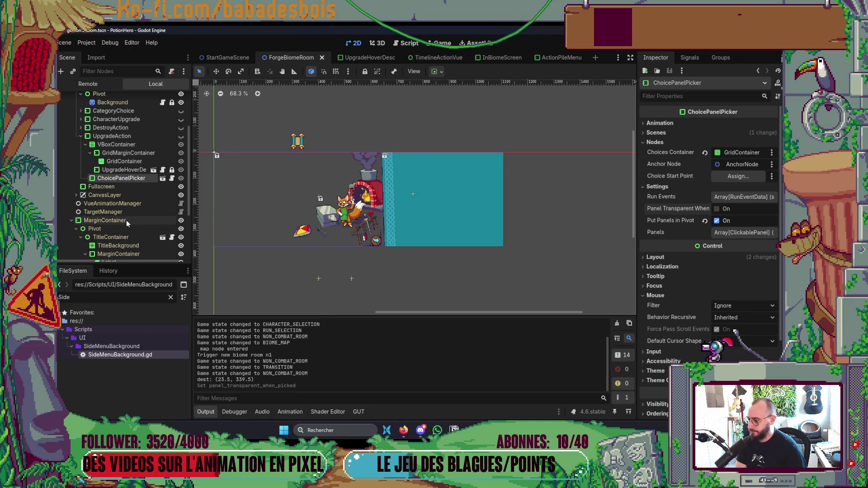
{"action": "left_click_drag", "start_coordinate": [380, 239], "coordinate": [413, 236]}
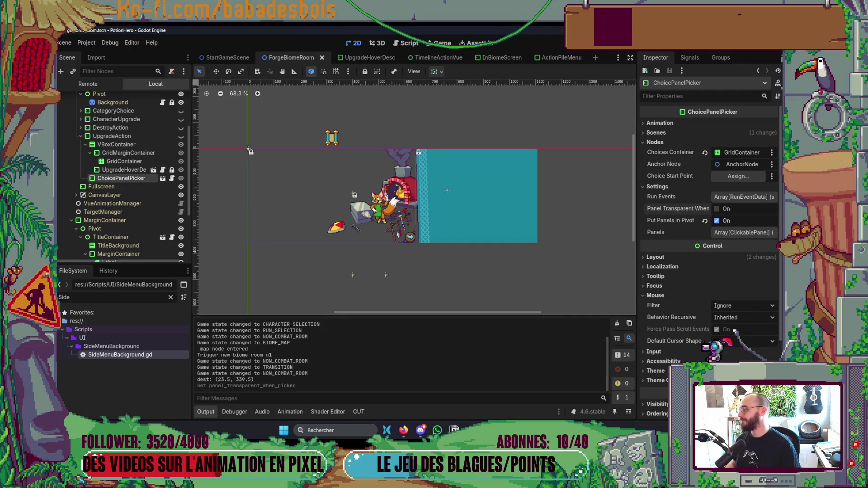
{"action": "key", "text": "alt+Tab"}
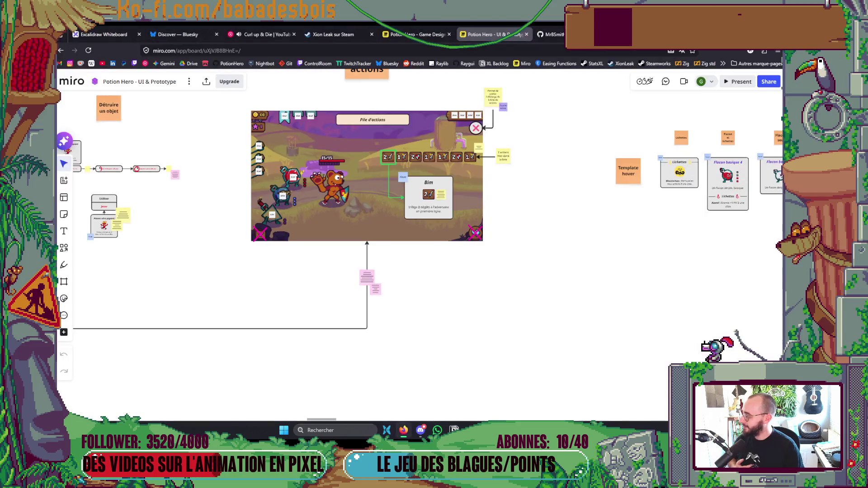
- Scroll around the Pile d'actions mock-up on the Miro board
{"action": "scroll", "coordinate": [427, 185], "scroll_direction": "down", "scroll_amount": 3}
{"action": "scroll", "coordinate": [642, 213], "scroll_direction": "up", "scroll_amount": 5}
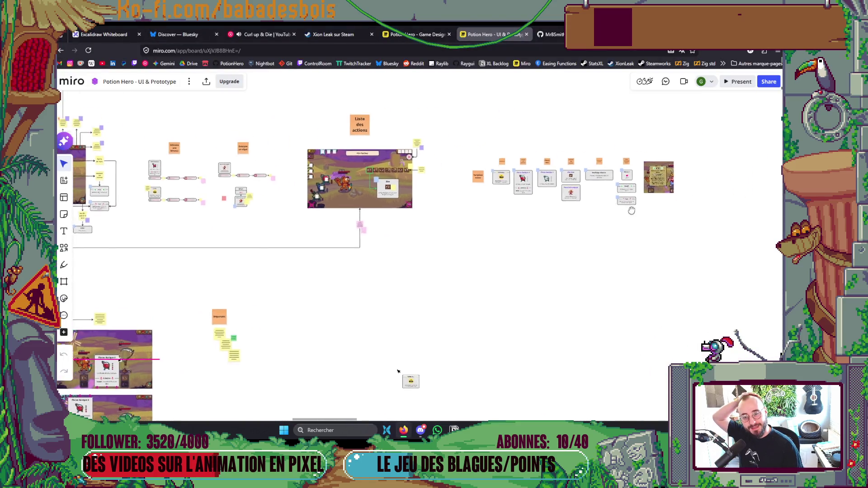
{"action": "scroll", "coordinate": [558, 262], "scroll_direction": "up", "scroll_amount": 2}
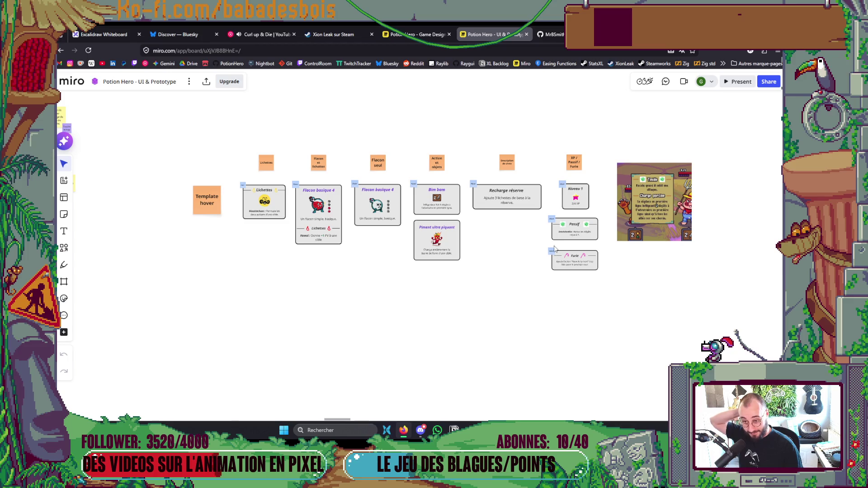
{"action": "scroll", "coordinate": [551, 244], "scroll_direction": "down", "scroll_amount": 5}
{"action": "scroll", "coordinate": [513, 271], "scroll_direction": "down", "scroll_amount": 5}
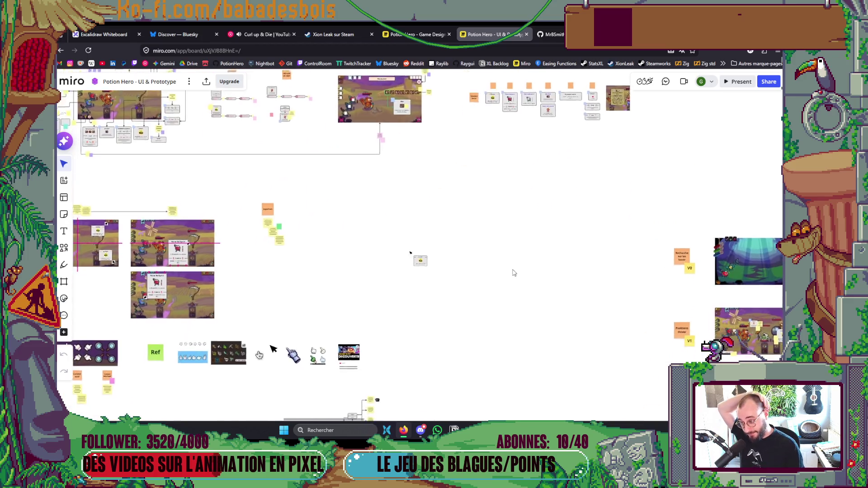
{"action": "scroll", "coordinate": [612, 221], "scroll_direction": "down", "scroll_amount": 10}
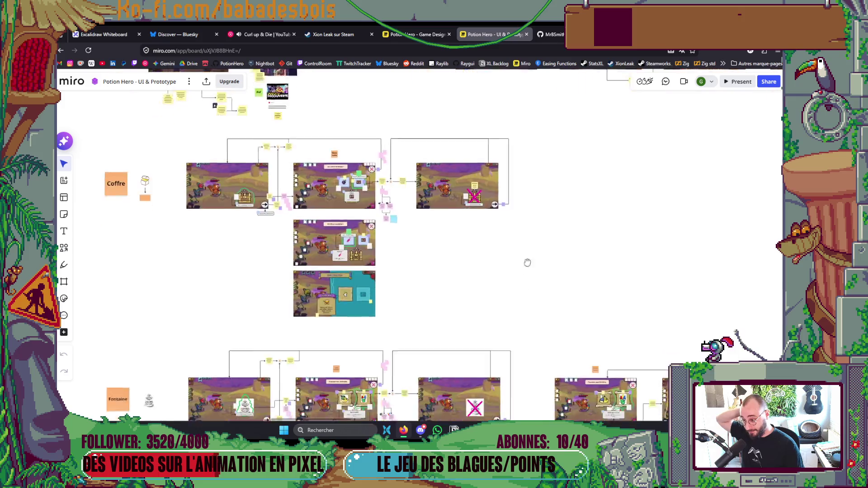
{"action": "scroll", "coordinate": [510, 343], "scroll_direction": "down", "scroll_amount": 10}
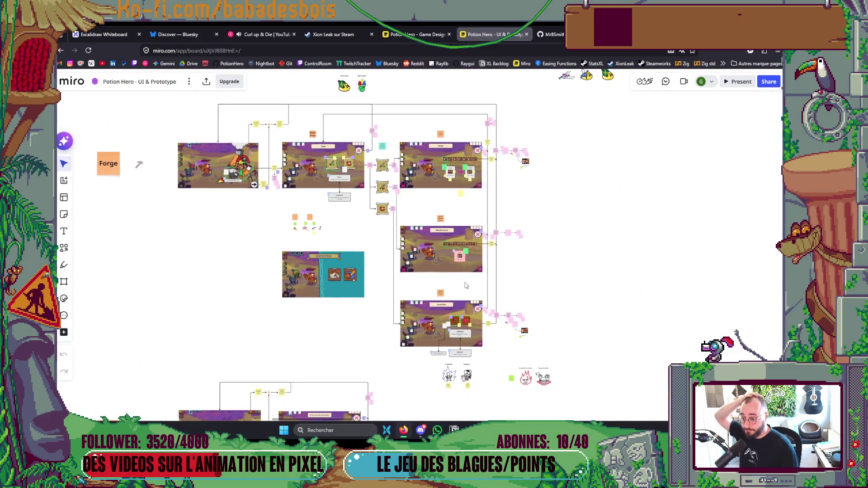
{"action": "scroll", "coordinate": [470, 223], "scroll_direction": "down", "scroll_amount": 5}
{"action": "scroll", "coordinate": [467, 221], "scroll_direction": "down", "scroll_amount": 5}
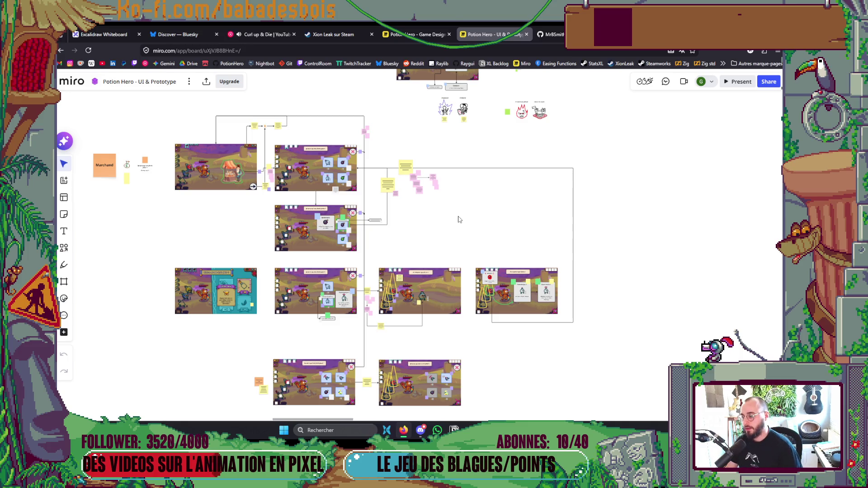
- Open the ShopBiomeRoom scene in Godot via the quick scene picker
{"action": "key", "text": "alt+Tab"}
{"action": "key", "text": "ctrl+shift+o"}
{"action": "type", "text": "shop"}
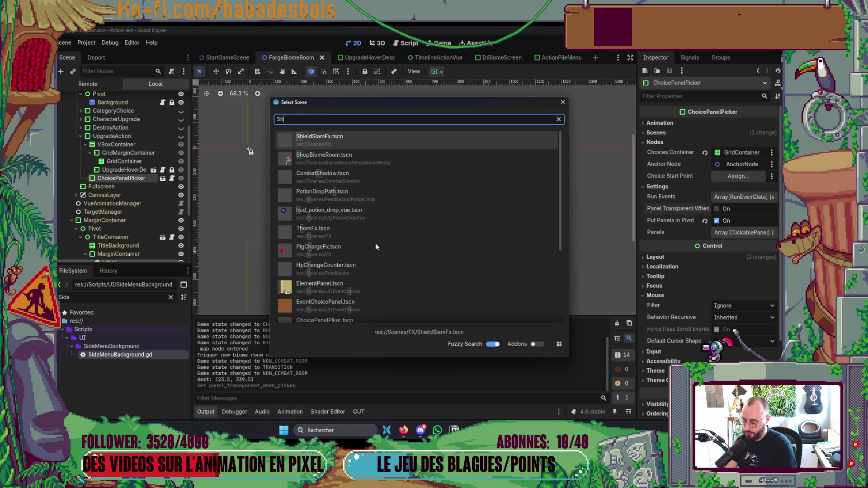
{"action": "key", "text": "Return"}
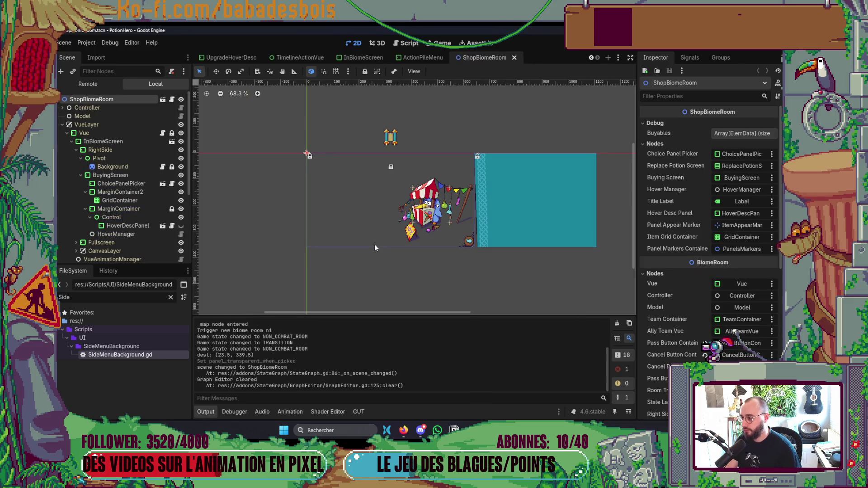
- Start a Neovim Find Files search for 'Shopb'
{"action": "key", "text": "alt+Tab"}
{"action": "key", "text": "space"}
{"action": "type", "text": "f"}
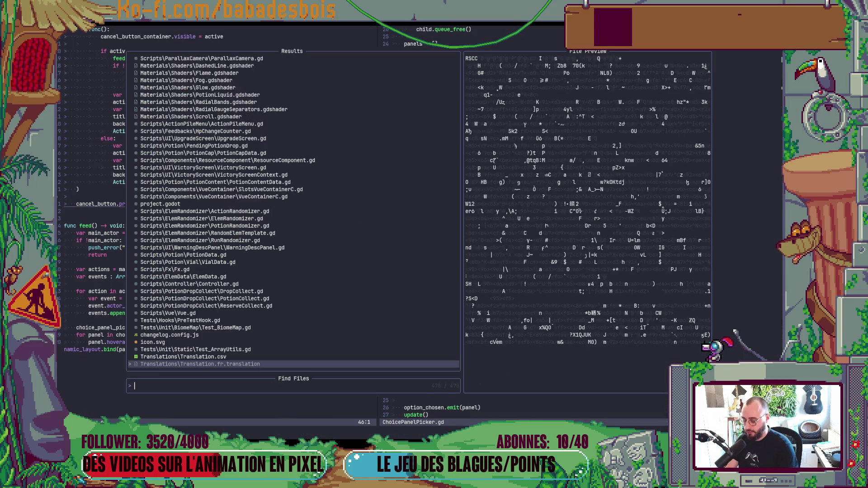
{"action": "type", "text": "Shopb"}
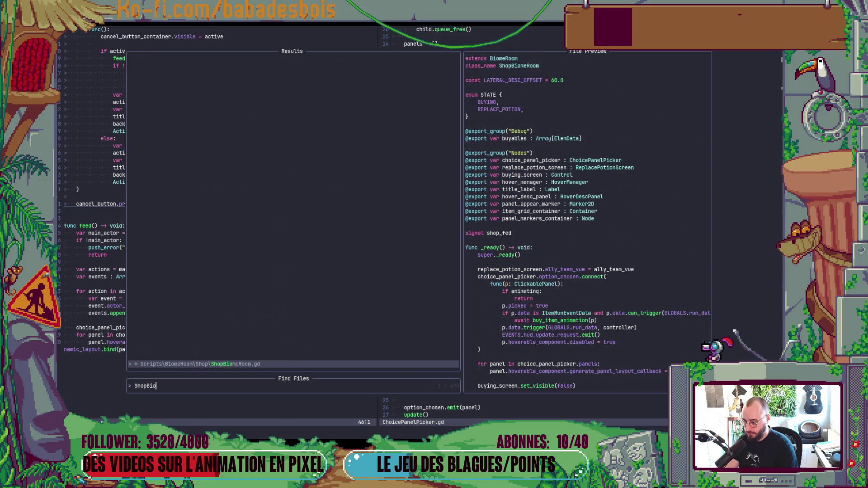
- Open ShopBiomeRoom.gd at its update function dimming non-hovered panels to 0.2 opacity
{"action": "key", "text": "Return"}
{"action": "key", "text": "ctrl+d"}
{"action": "key", "text": "ctrl+d"}
{"action": "key", "text": "ctrl+d"}
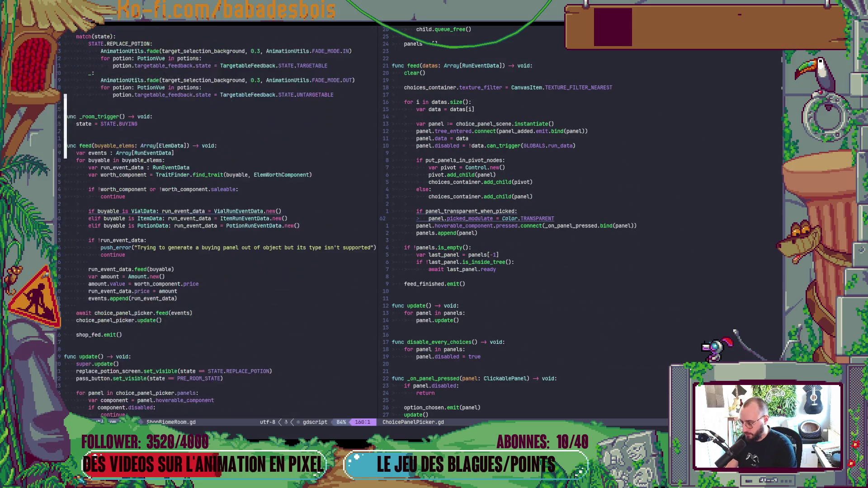
{"action": "key", "text": "k"}
{"action": "key", "text": "k"}
{"action": "key", "text": "k"}
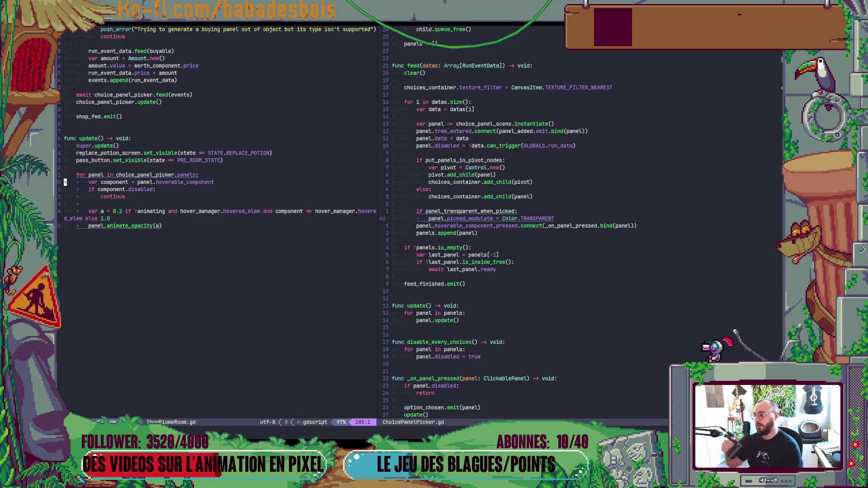
- Confirm ShopBiomeRoom.gd's rename prompt unchanged and bring the running PotionHero game forward
{"action": "key", "text": "space"}
{"action": "key", "text": "e"}
{"action": "key", "text": "e"}
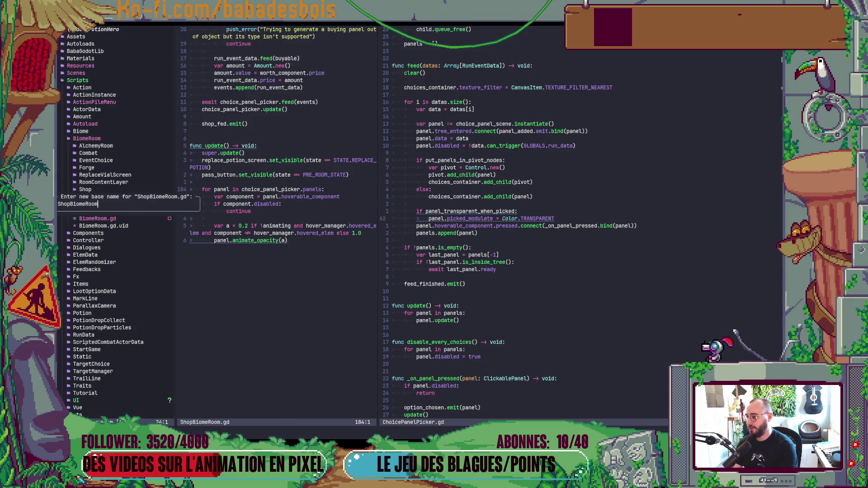
{"action": "key", "text": "Return"}
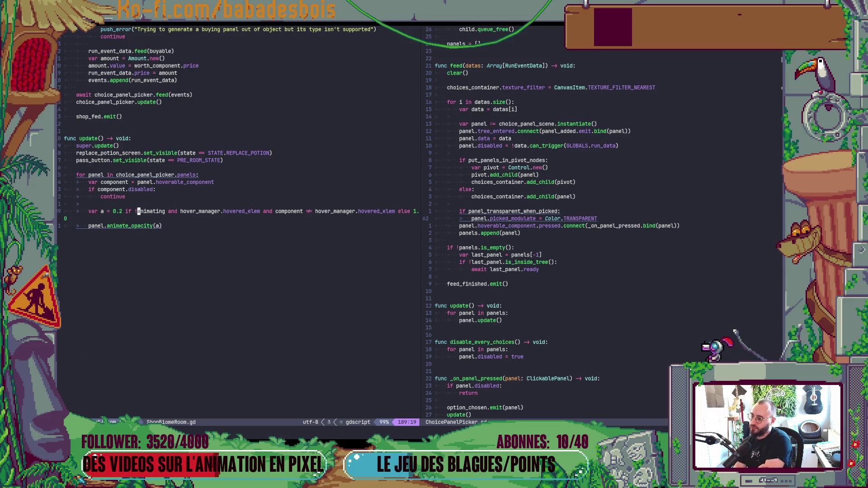
{"action": "key", "text": "alt+Tab"}
{"action": "key", "text": "alt+Tab"}
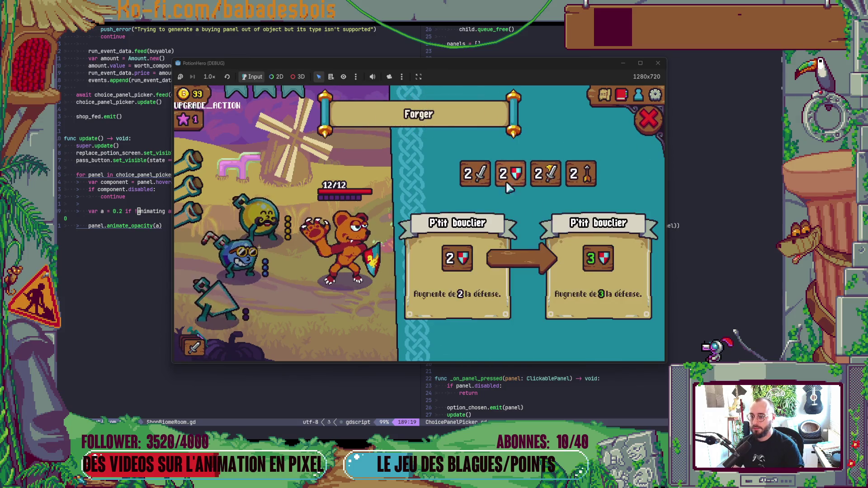
- Try the forge's S'entrainer and Forger upgrade panels, picking an action to upgrade
{"action": "left_click", "coordinate": [649, 131]}
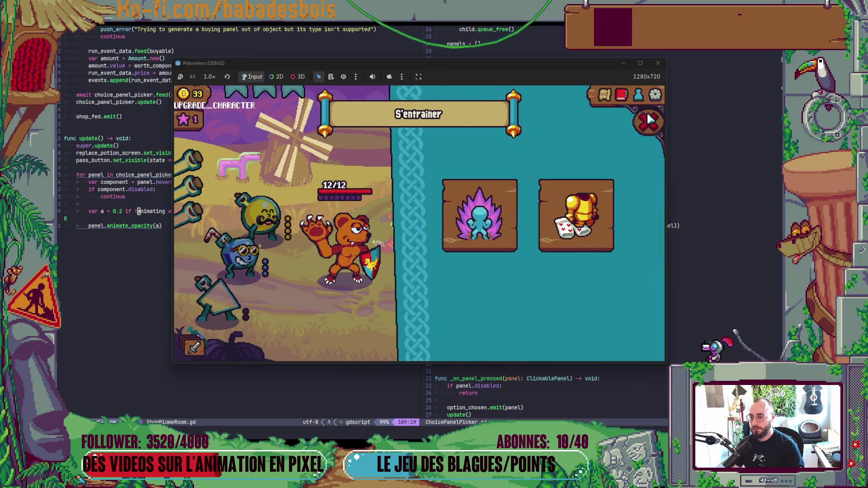
{"action": "left_click", "coordinate": [573, 206]}
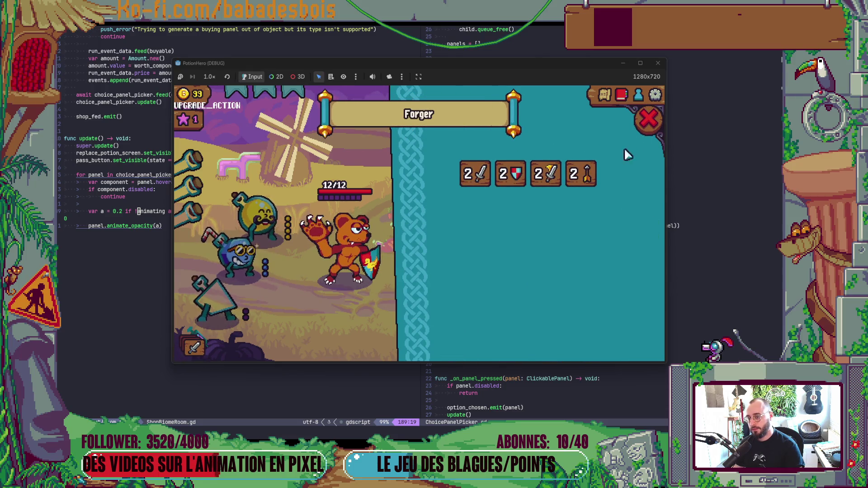
{"action": "left_click", "coordinate": [640, 134]}
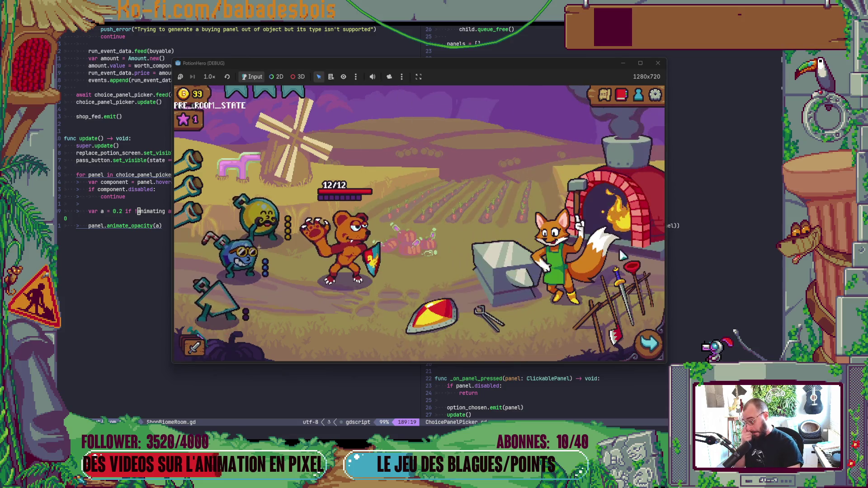
{"action": "left_click", "coordinate": [575, 216]}
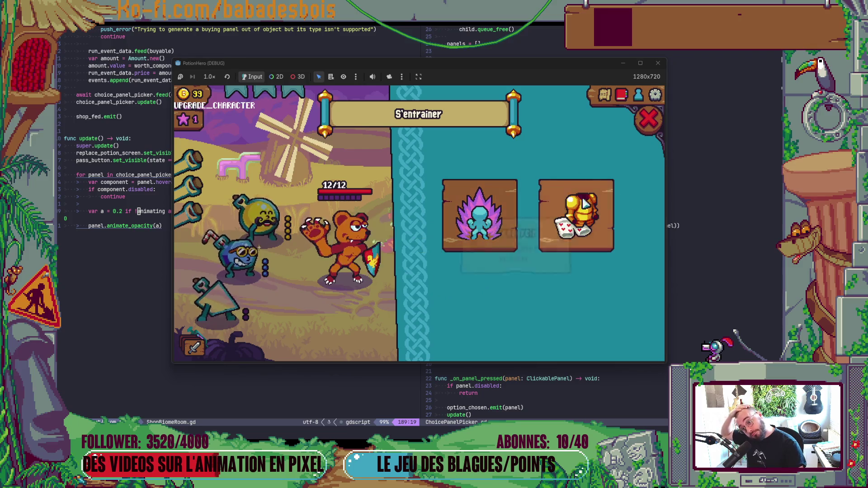
{"action": "left_click", "coordinate": [647, 119]}
{"action": "left_click", "coordinate": [597, 193]}
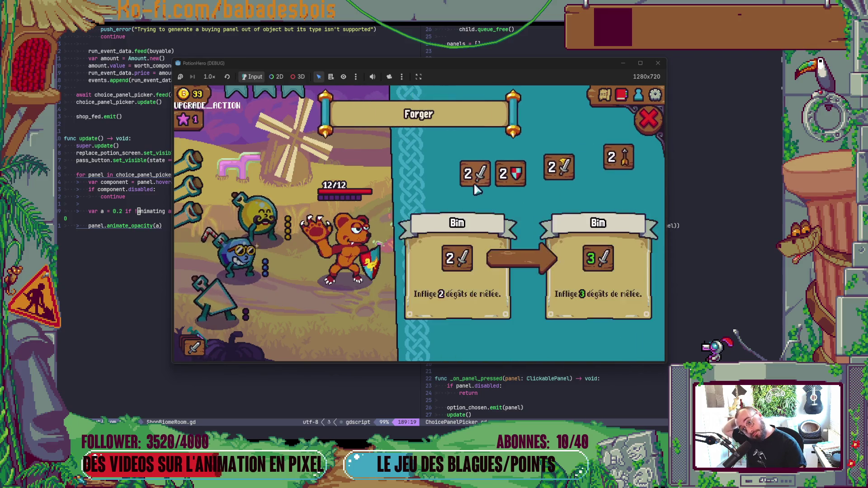
{"action": "left_click", "coordinate": [648, 119]}
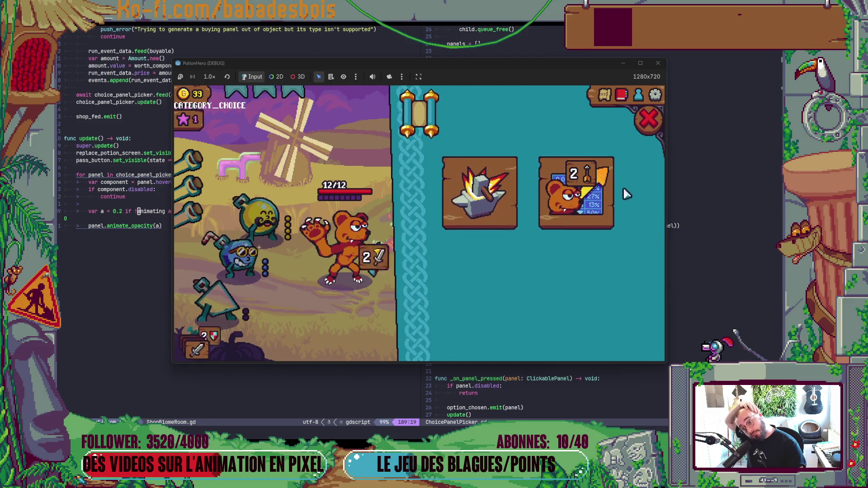
- Travel to the fountain room, take the duck canteen, and stop the game
{"action": "left_click", "coordinate": [641, 350]}
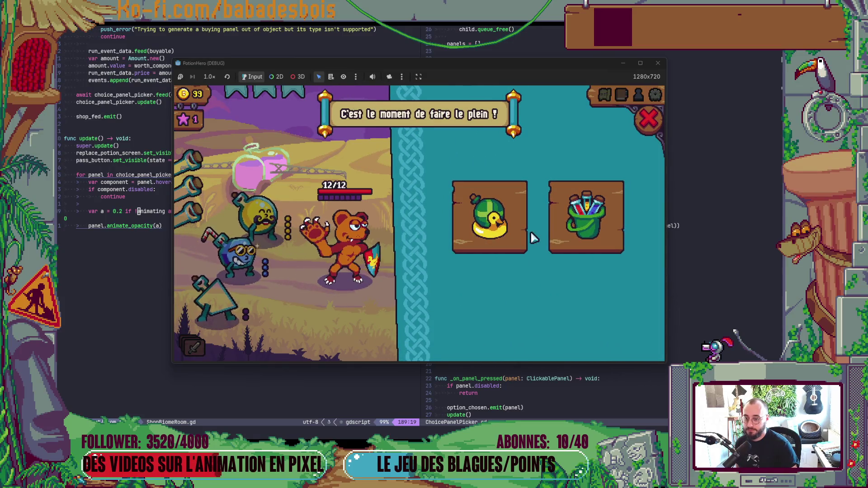
{"action": "left_click", "coordinate": [514, 243]}
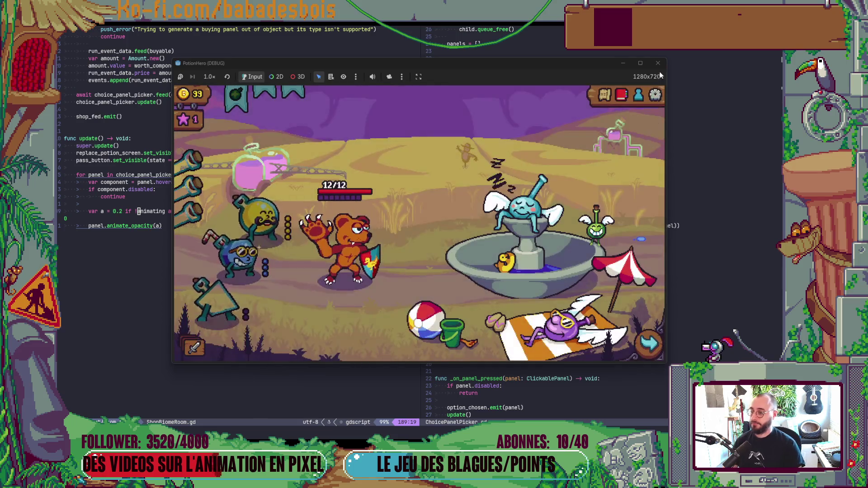
{"action": "key", "text": "alt+Tab"}
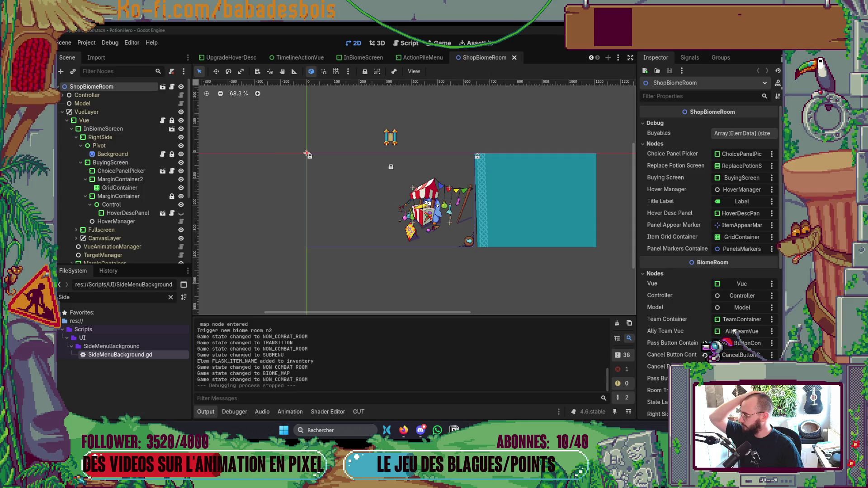
- Switch to the browser's YouTube Music tab, then come back to the Godot editor
{"action": "key", "text": "alt+Tab"}
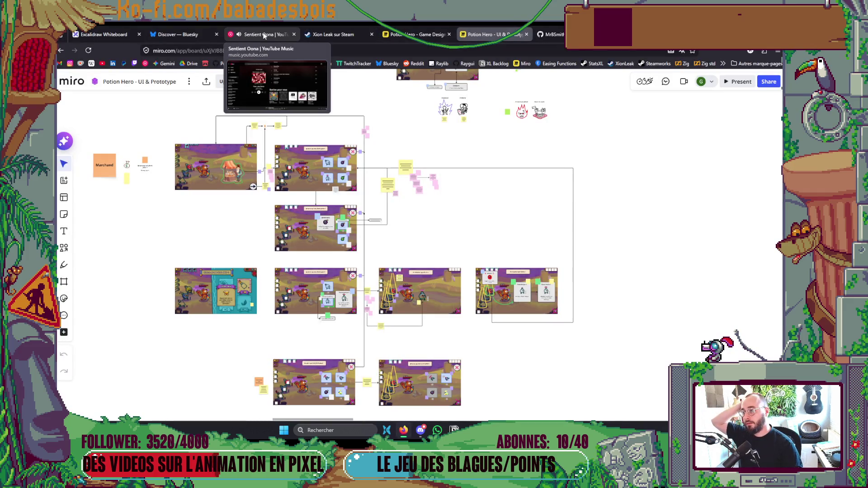
{"action": "left_click", "coordinate": [261, 35]}
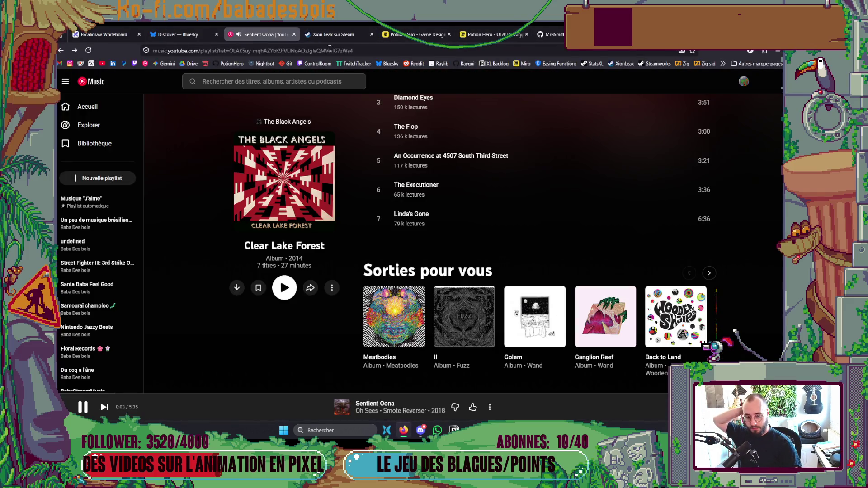
{"action": "key", "text": "alt+Tab"}
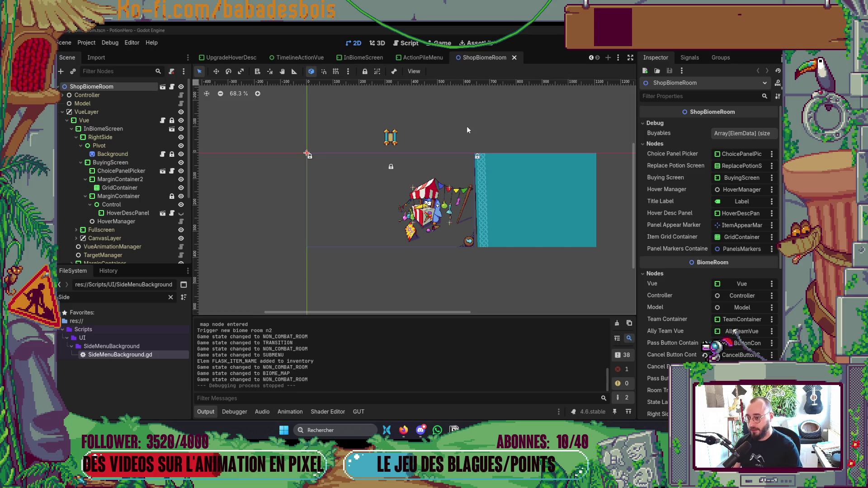
- Start a new Potion Hero debug run from the editor with F5
{"action": "key", "text": "F5"}
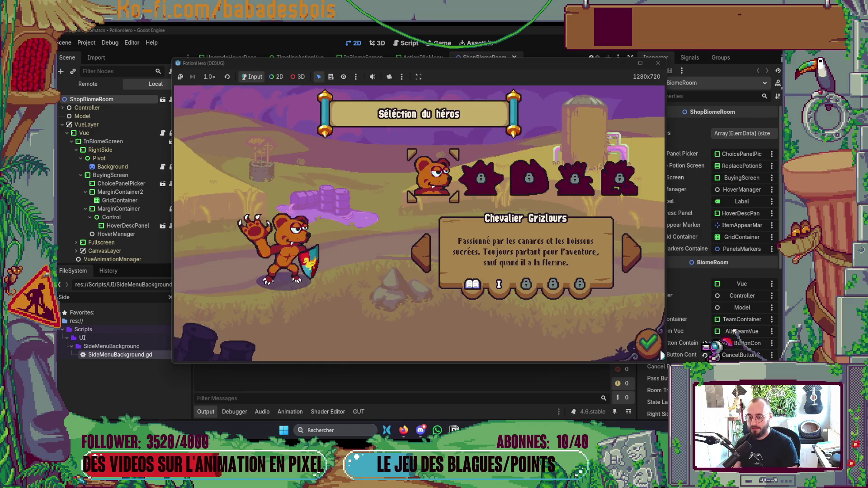
- Confirm Chevalier Grizlours and the Réveil de l'ours adventure, skip the tutorial, and enter the next room
{"action": "left_click", "coordinate": [490, 180]}
{"action": "left_click", "coordinate": [491, 179]}
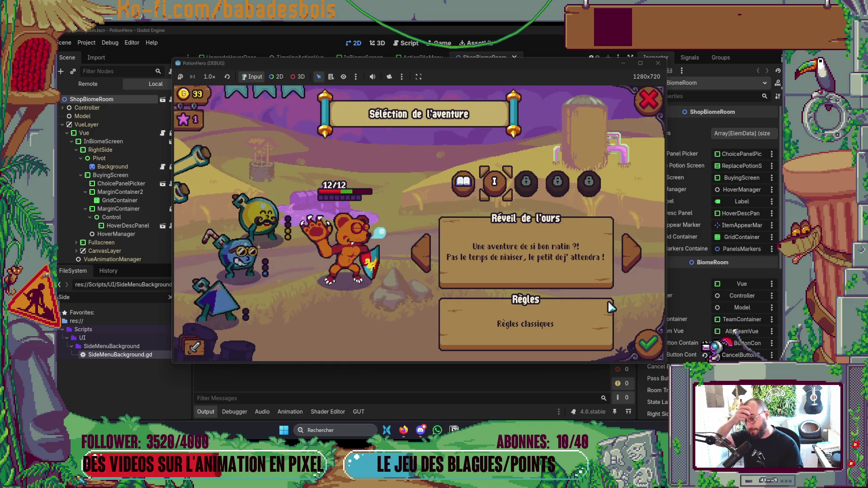
{"action": "left_click", "coordinate": [656, 342]}
{"action": "left_click", "coordinate": [550, 242]}
{"action": "left_click", "coordinate": [550, 242]}
{"action": "left_click", "coordinate": [551, 242]}
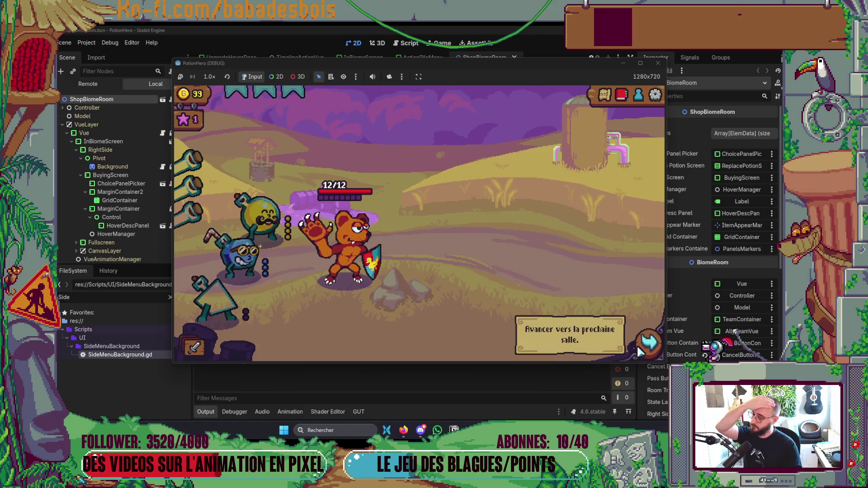
{"action": "left_click", "coordinate": [649, 344]}
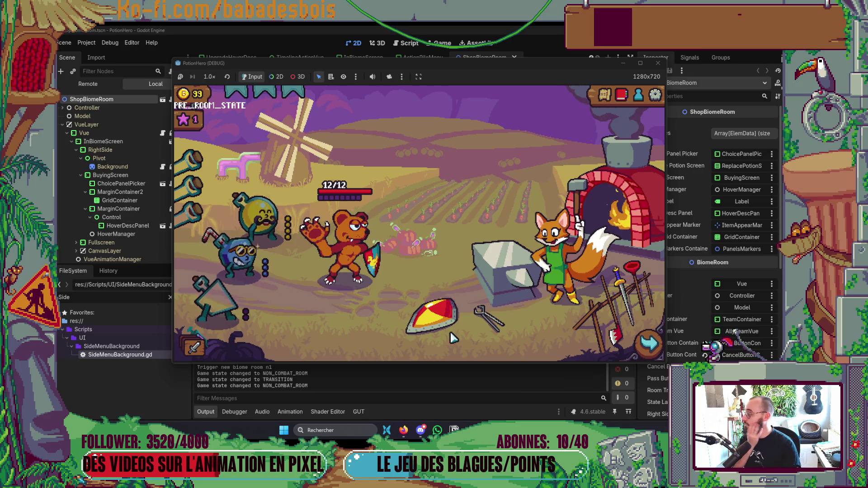
- Take the S'embraser card from the forge's S'entraîner character upgrades
{"action": "left_click", "coordinate": [560, 219]}
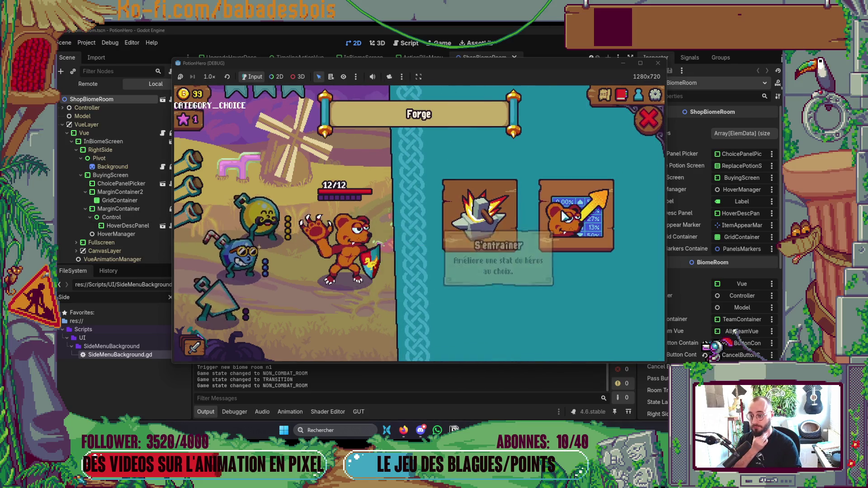
{"action": "left_click", "coordinate": [513, 229]}
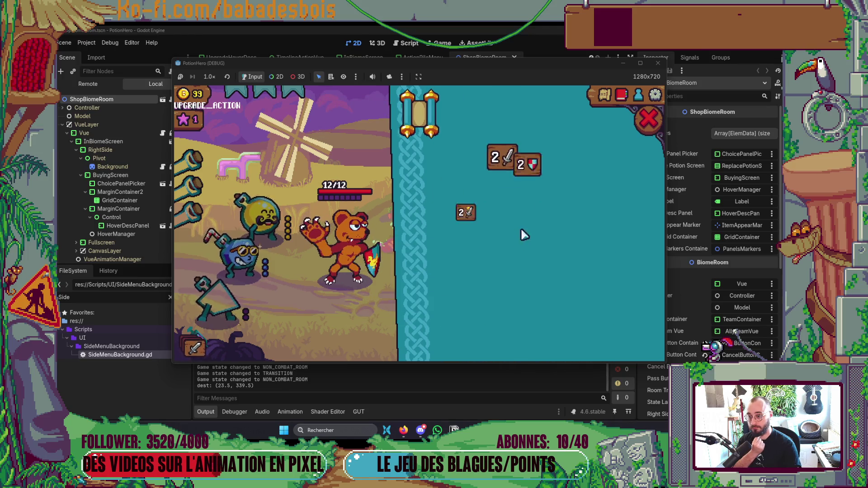
{"action": "left_click", "coordinate": [522, 234]}
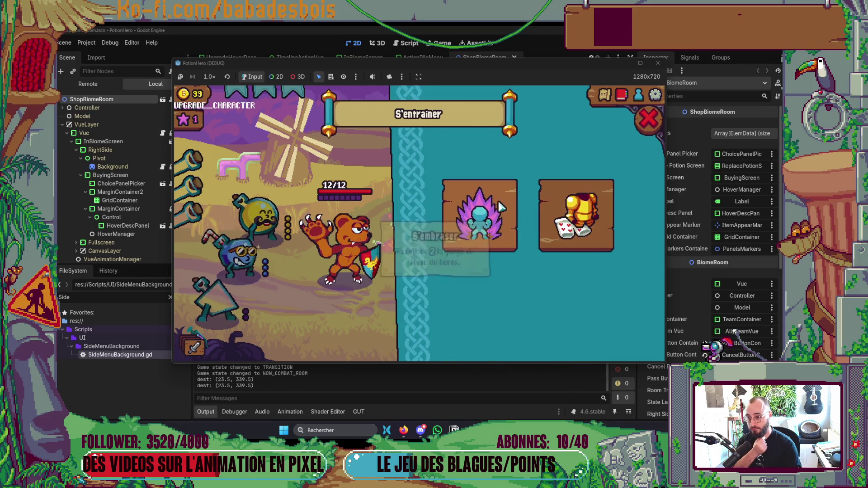
{"action": "left_click", "coordinate": [473, 216]}
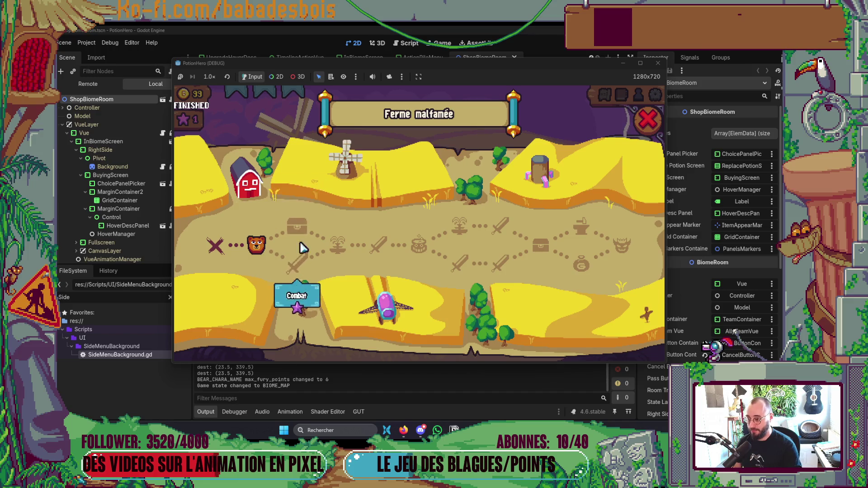
- Move the bear to the chest node and take the Gourde hydrolix flask
{"action": "left_click", "coordinate": [297, 227]}
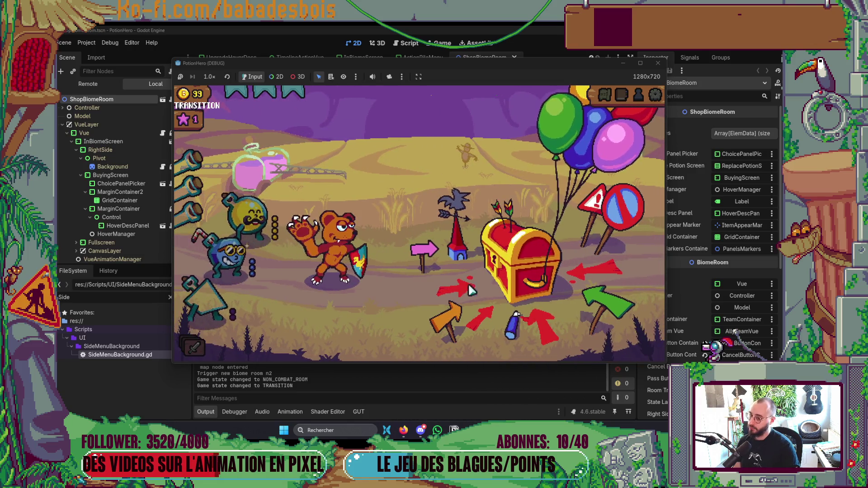
{"action": "left_click", "coordinate": [514, 277]}
{"action": "left_click", "coordinate": [586, 239]}
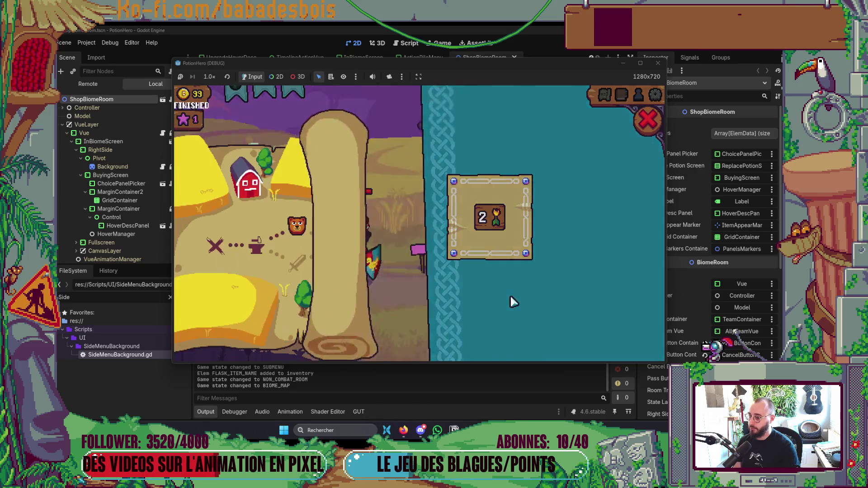
- Enter the next map node, claim the duck flask reward, and move to the combat node
{"action": "left_click", "coordinate": [339, 251]}
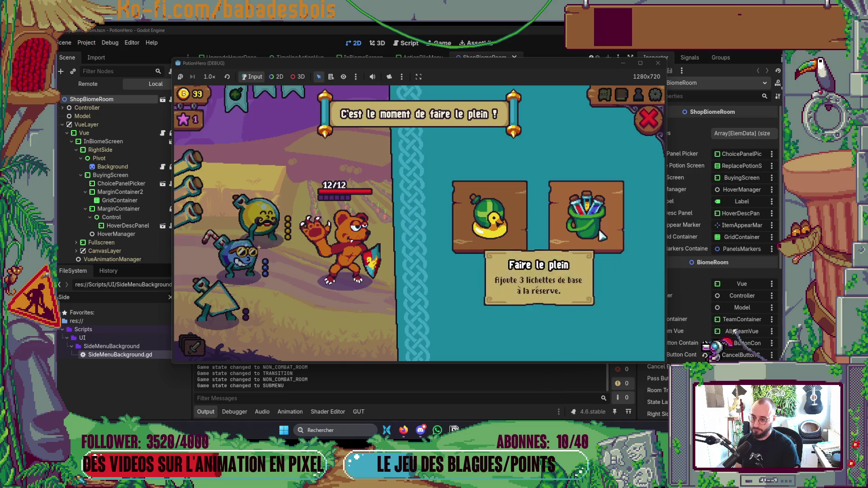
{"action": "left_click", "coordinate": [472, 203]}
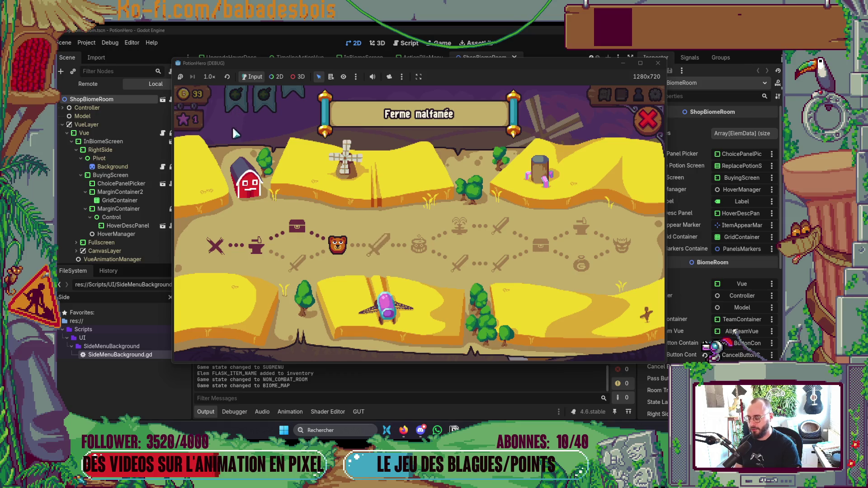
{"action": "left_click", "coordinate": [378, 244]}
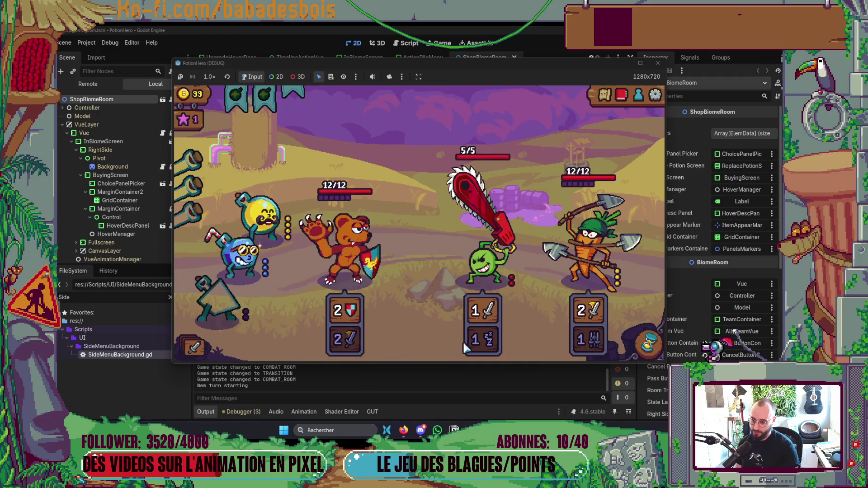
- Pour potion doses on the targets, raising the bear's attack from 3 to 4
{"action": "mouse_move", "coordinate": [364, 291]}
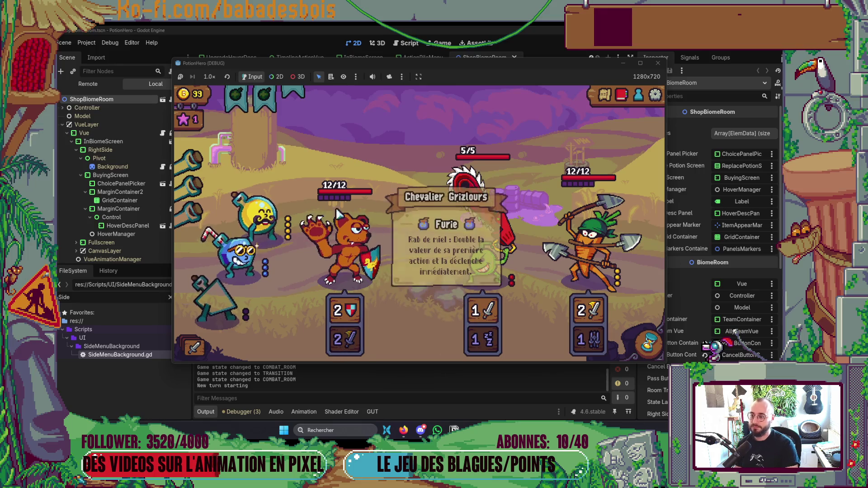
{"action": "left_click", "coordinate": [277, 219]}
{"action": "left_click", "coordinate": [343, 244]}
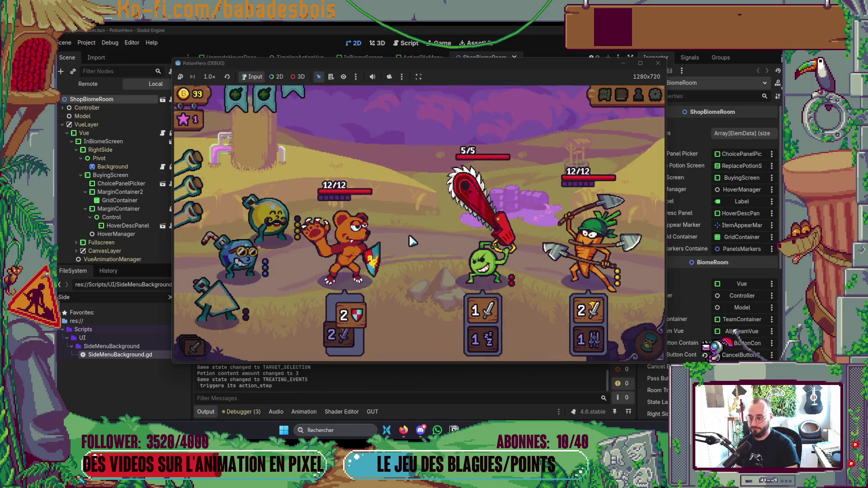
{"action": "left_click", "coordinate": [262, 217]}
{"action": "left_click", "coordinate": [383, 264]}
{"action": "left_click", "coordinate": [354, 261]}
{"action": "left_click", "coordinate": [353, 262]}
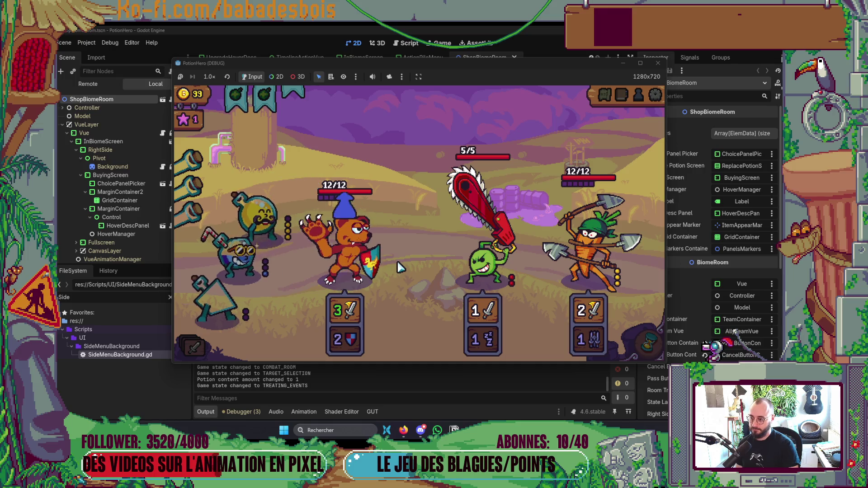
{"action": "left_click", "coordinate": [265, 222]}
{"action": "left_click", "coordinate": [518, 266]}
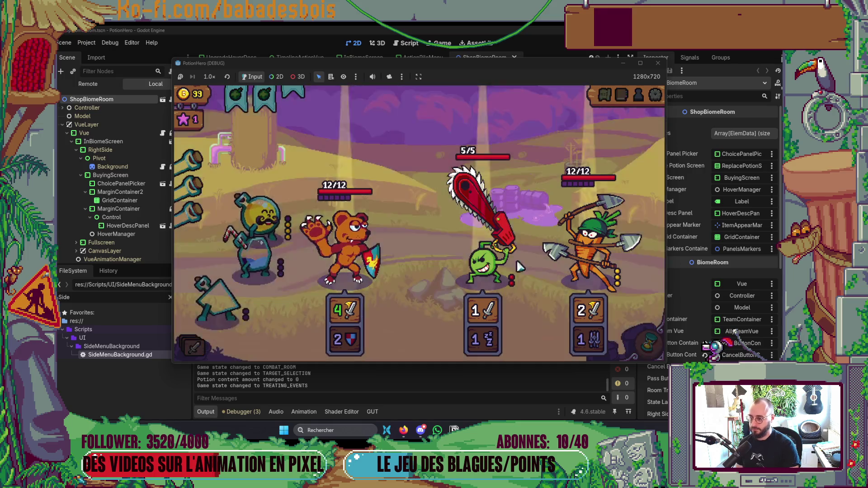
- End turns so the bear kills the chainsaw enemy and drops the carrot to 5/12, then stop the game
{"action": "left_click", "coordinate": [637, 346]}
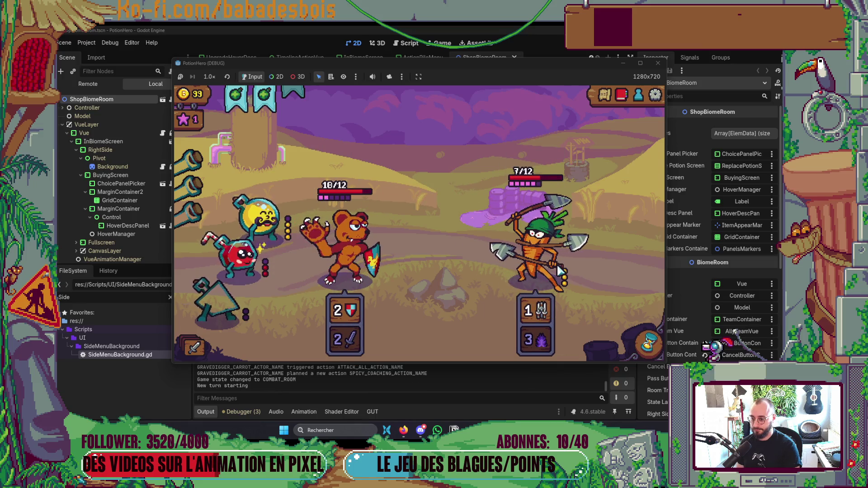
{"action": "mouse_move", "coordinate": [534, 309]}
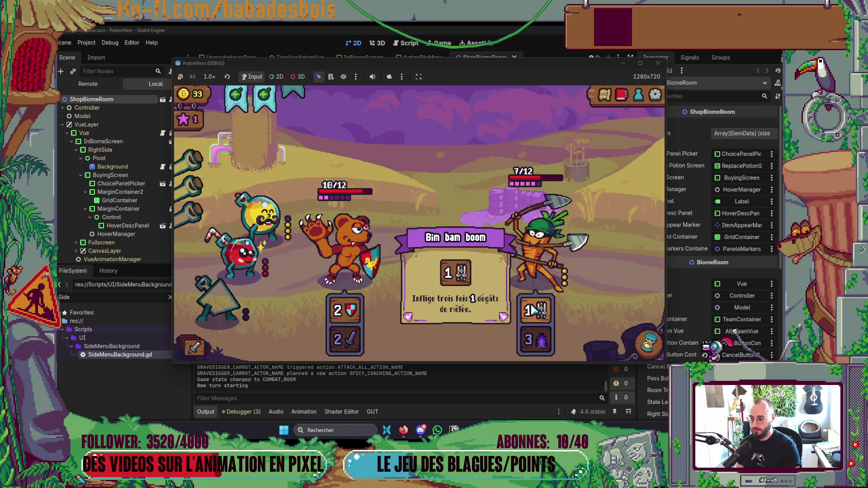
{"action": "mouse_move", "coordinate": [529, 188]}
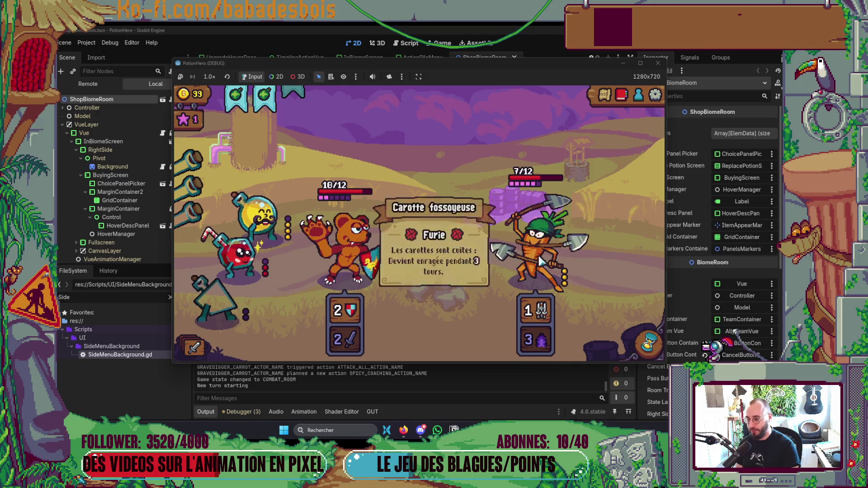
{"action": "mouse_move", "coordinate": [540, 315]}
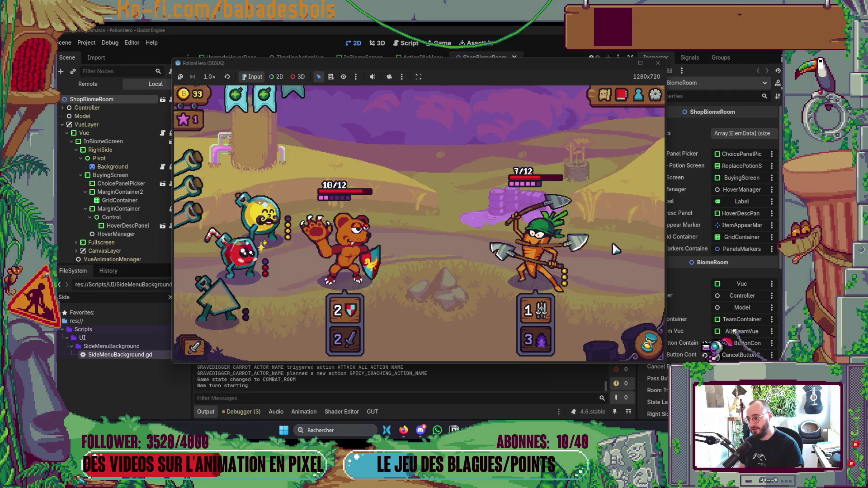
{"action": "left_click", "coordinate": [646, 347]}
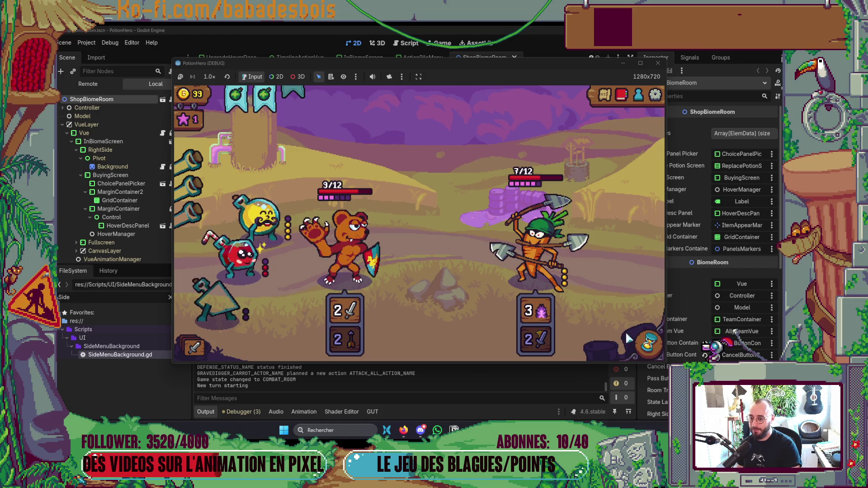
{"action": "left_click", "coordinate": [638, 341]}
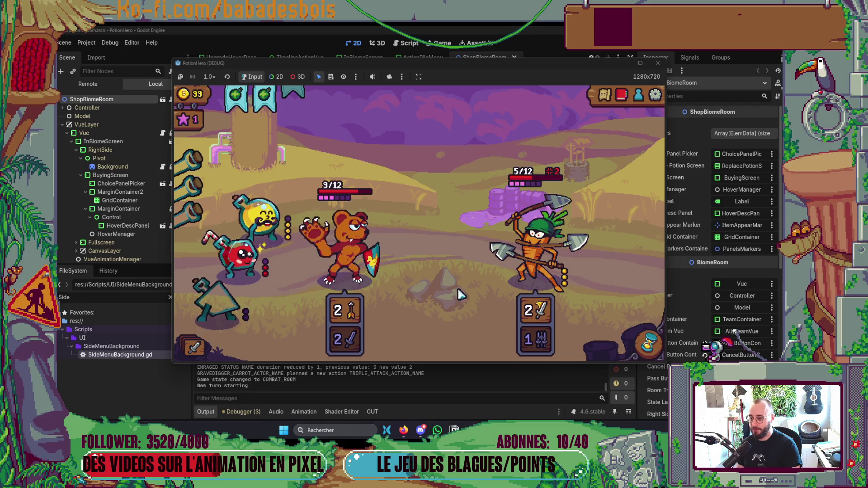
{"action": "left_click", "coordinate": [658, 63]}
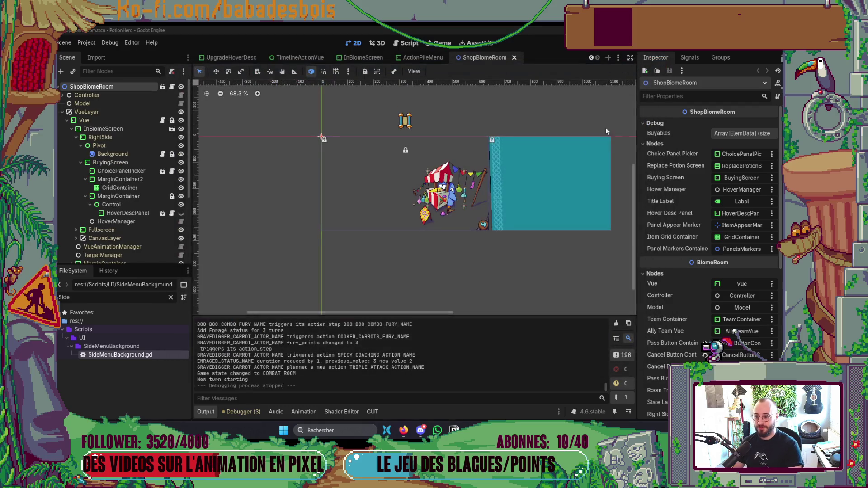
- Collapse the Output panel to enlarge the 2D scene view, then switch to the browser
{"action": "left_click", "coordinate": [205, 411]}
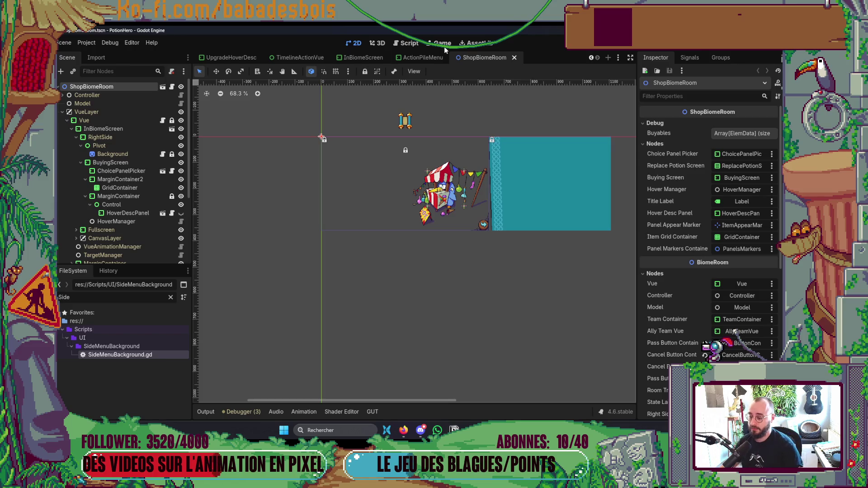
{"action": "left_click", "coordinate": [403, 429]}
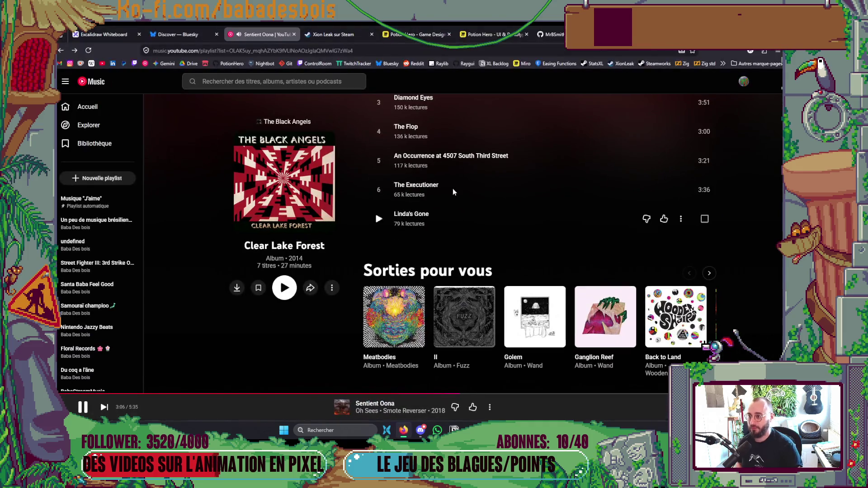
- Open the Potion Hero UI & Prototype board and zoom around the lichette-mixing frames
{"action": "left_click", "coordinate": [485, 31]}
{"action": "scroll", "coordinate": [476, 200], "scroll_direction": "down", "scroll_amount": 10}
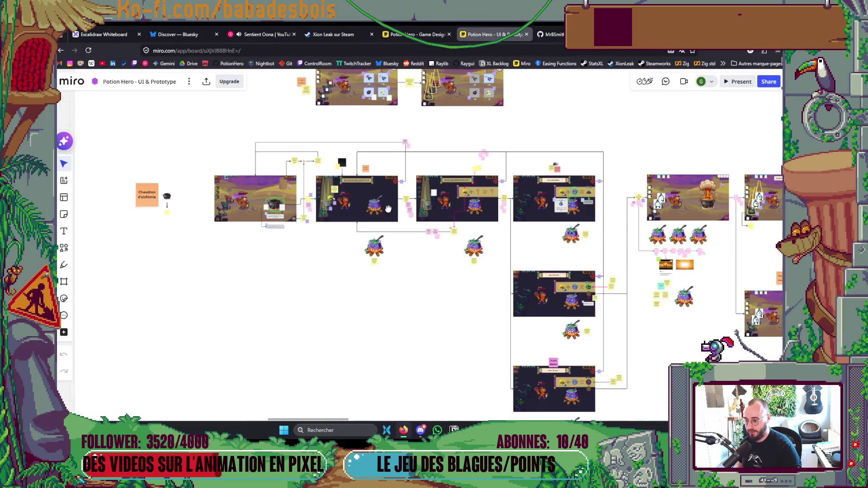
{"action": "scroll", "coordinate": [476, 199], "scroll_direction": "up", "scroll_amount": 8}
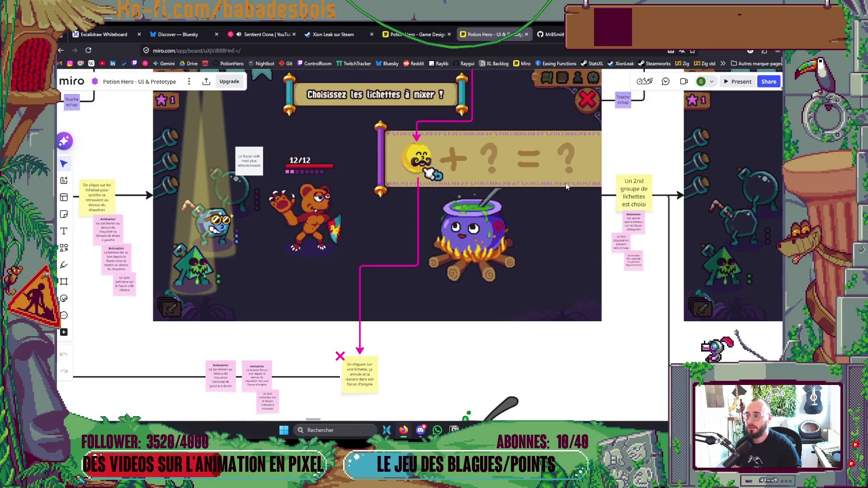
{"action": "scroll", "coordinate": [516, 159], "scroll_direction": "down", "scroll_amount": 10}
{"action": "scroll", "coordinate": [361, 187], "scroll_direction": "up", "scroll_amount": 5}
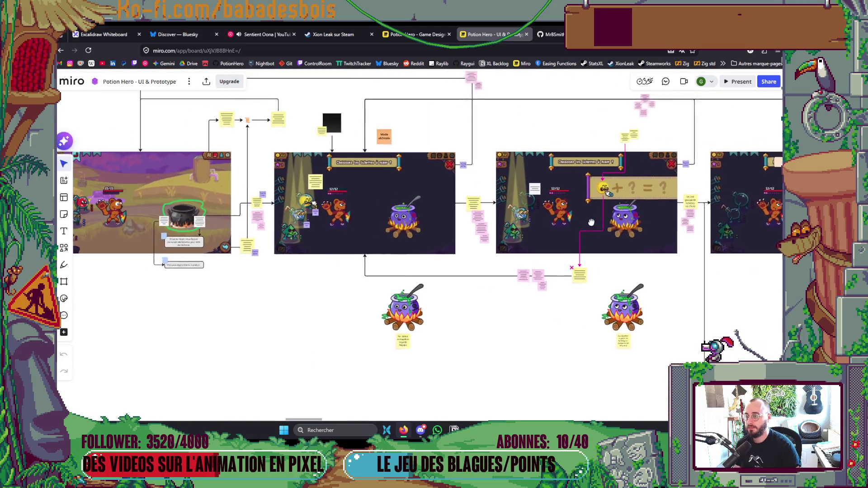
{"action": "scroll", "coordinate": [360, 186], "scroll_direction": "up", "scroll_amount": 3}
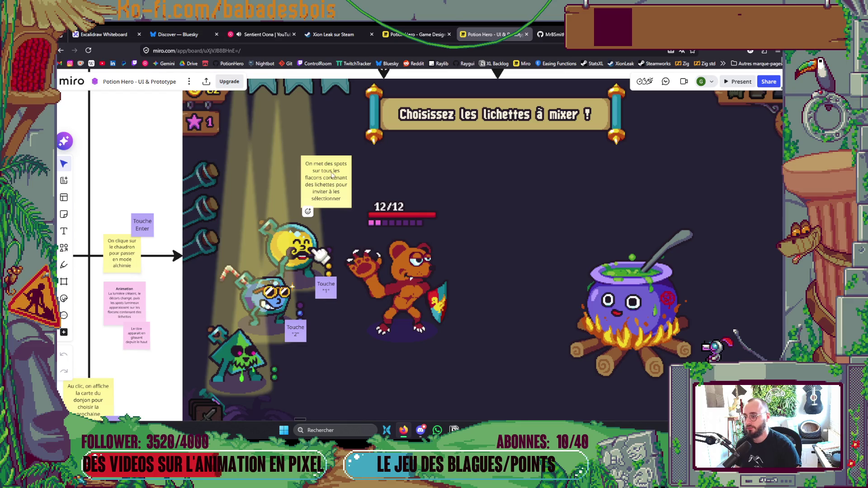
{"action": "scroll", "coordinate": [332, 175], "scroll_direction": "down", "scroll_amount": 5}
{"action": "scroll", "coordinate": [423, 250], "scroll_direction": "up", "scroll_amount": 3}
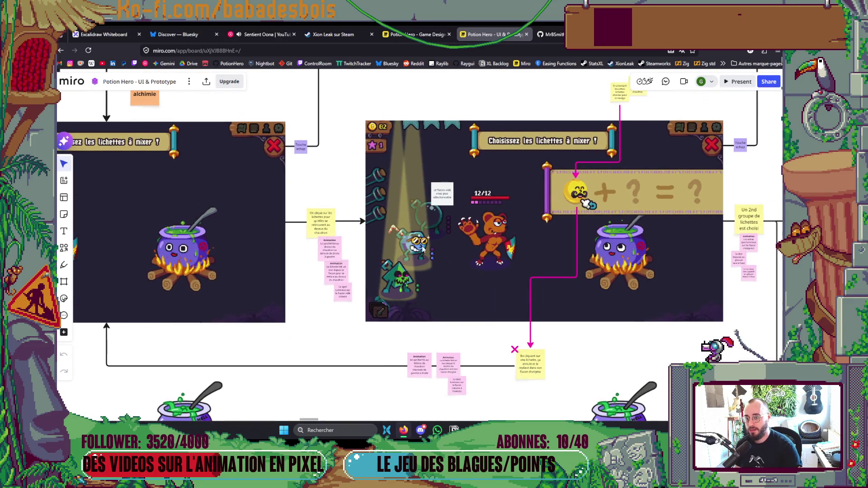
{"action": "scroll", "coordinate": [469, 231], "scroll_direction": "up", "scroll_amount": 5}
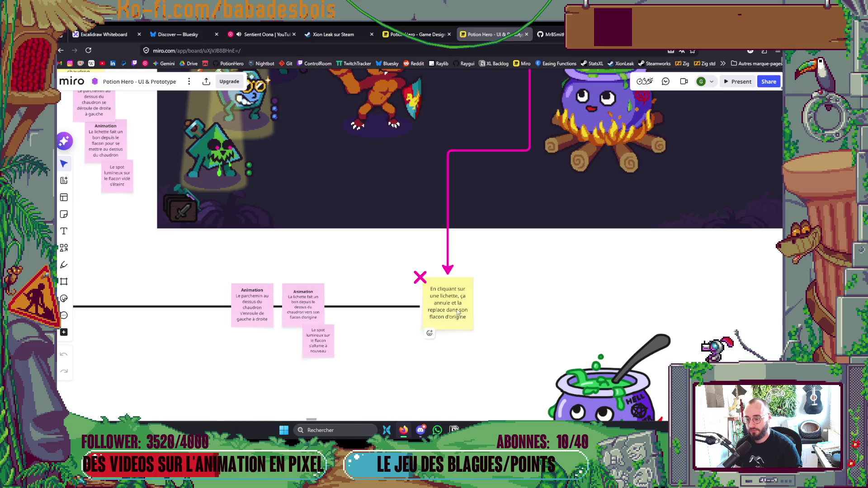
{"action": "scroll", "coordinate": [452, 325], "scroll_direction": "left", "scroll_amount": 1}
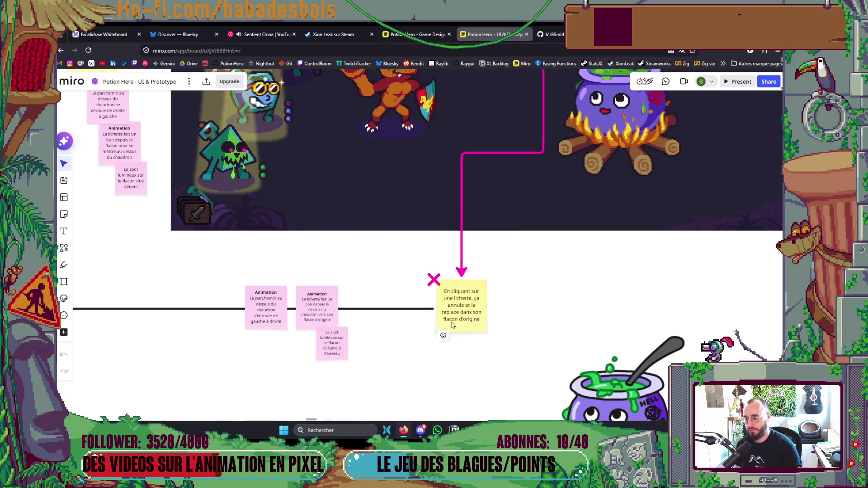
{"action": "scroll", "coordinate": [451, 316], "scroll_direction": "down", "scroll_amount": 2}
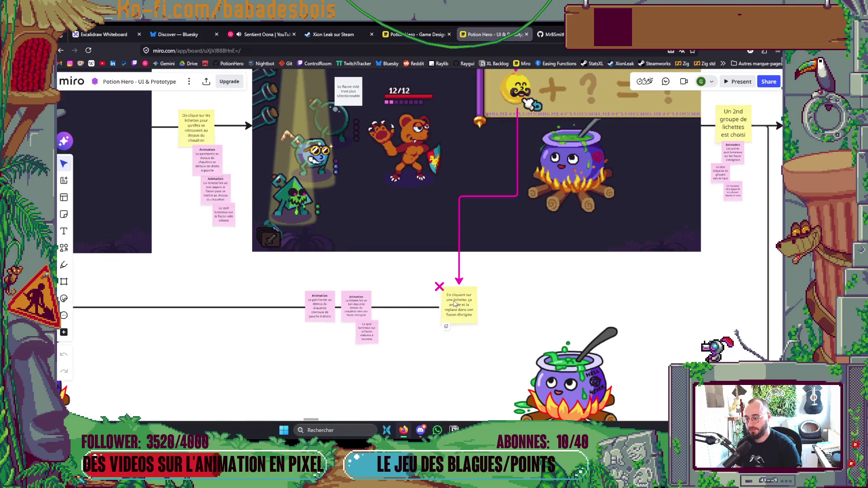
{"action": "scroll", "coordinate": [366, 308], "scroll_direction": "up", "scroll_amount": 3}
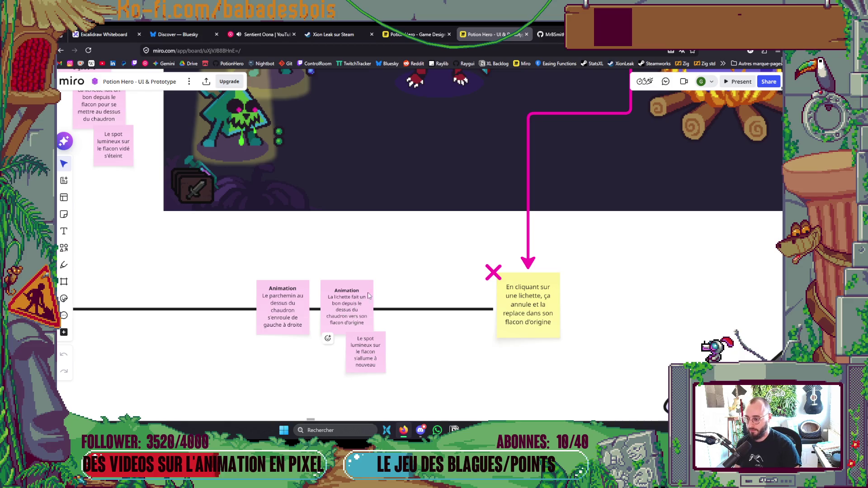
{"action": "scroll", "coordinate": [452, 253], "scroll_direction": "down", "scroll_amount": 3}
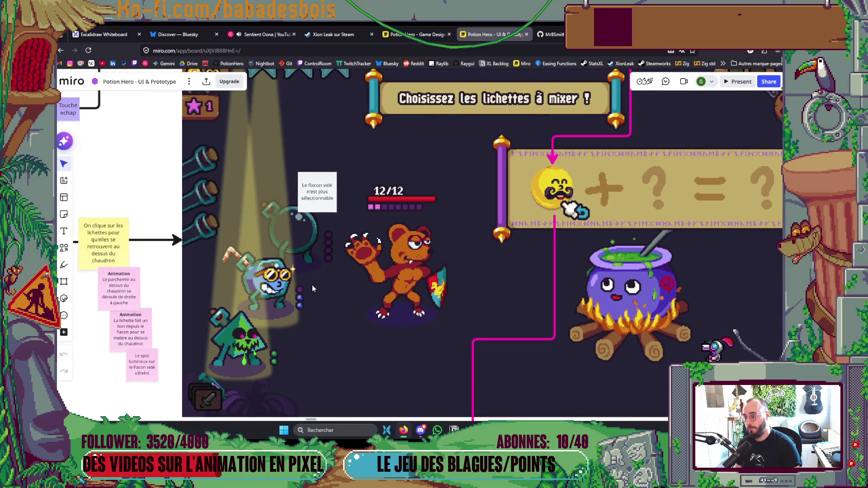
{"action": "scroll", "coordinate": [344, 299], "scroll_direction": "down", "scroll_amount": 3}
{"action": "scroll", "coordinate": [385, 375], "scroll_direction": "down", "scroll_amount": 2}
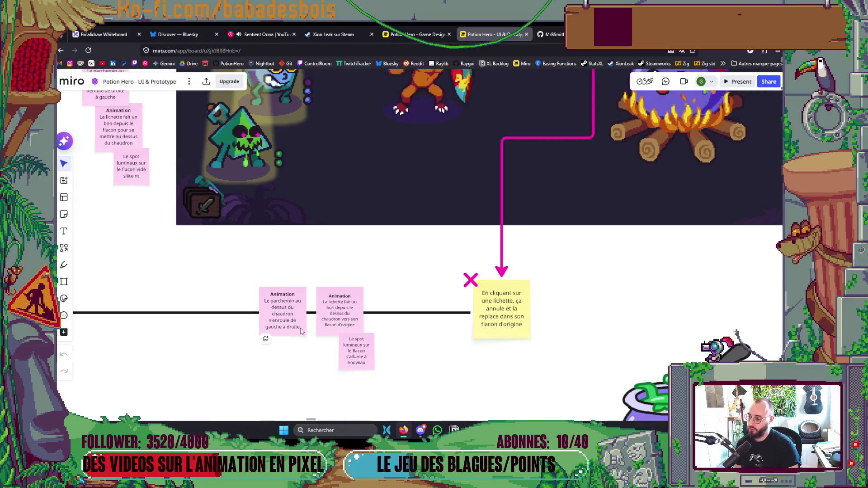
{"action": "scroll", "coordinate": [389, 193], "scroll_direction": "down", "scroll_amount": 5}
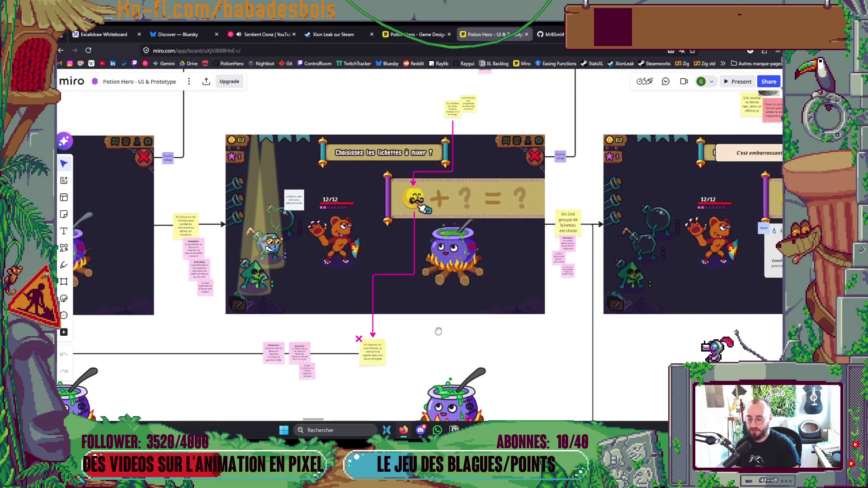
{"action": "scroll", "coordinate": [438, 329], "scroll_direction": "down", "scroll_amount": 3}
{"action": "scroll", "coordinate": [438, 329], "scroll_direction": "right", "scroll_amount": 5}
- Pan past the 'Un 2nd groupe de lichettes' note to centre the 'Hors démo' mockup with its Résultat slot
{"action": "left_click_drag", "start_coordinate": [457, 315], "coordinate": [486, 340]}
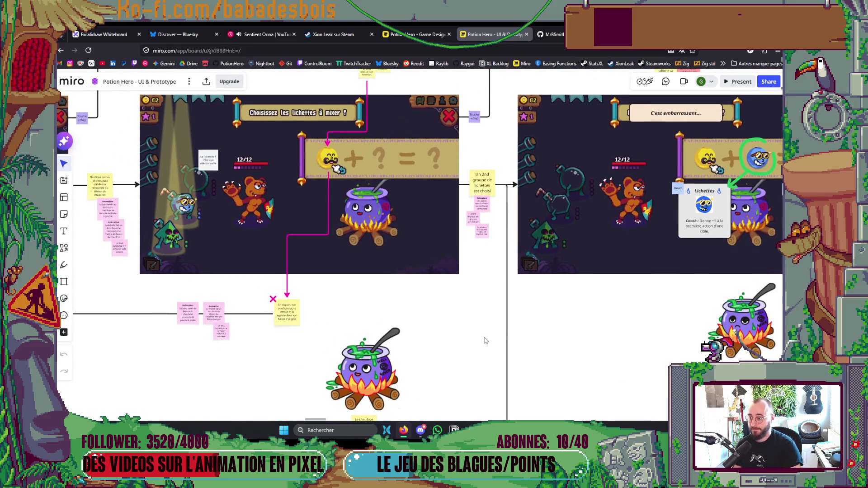
{"action": "scroll", "coordinate": [392, 225], "scroll_direction": "down", "scroll_amount": 1}
{"action": "scroll", "coordinate": [392, 225], "scroll_direction": "right", "scroll_amount": 1}
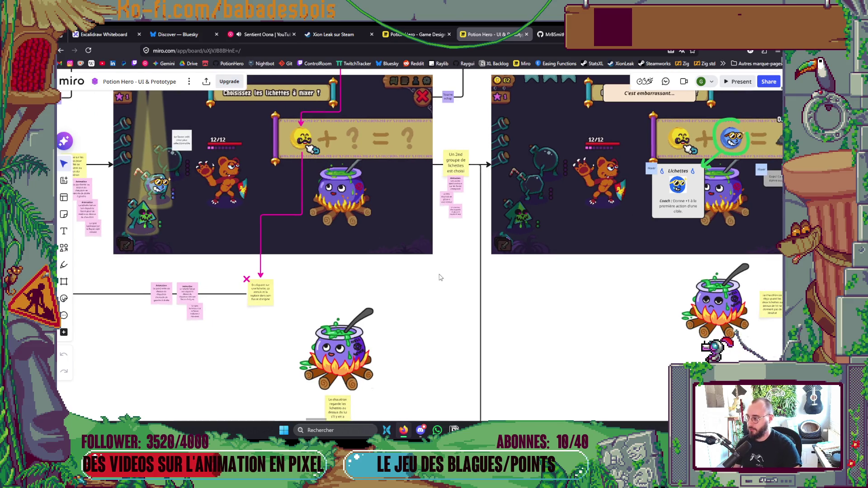
{"action": "scroll", "coordinate": [488, 190], "scroll_direction": "up", "scroll_amount": 3}
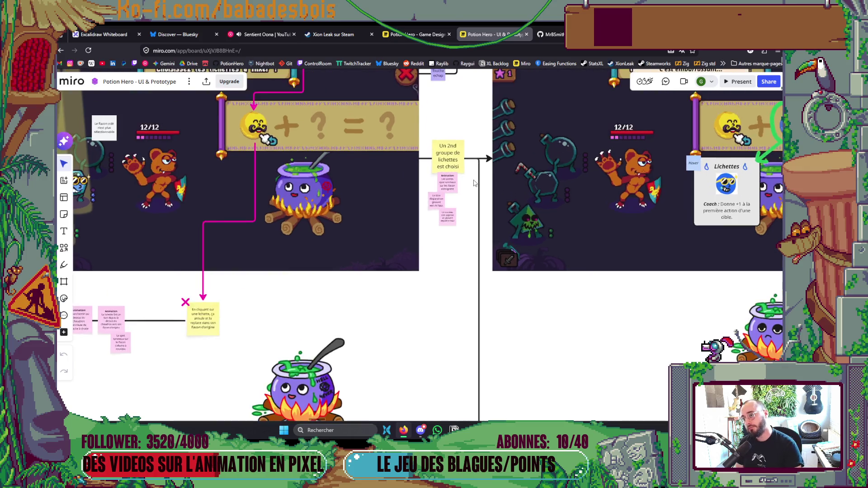
{"action": "scroll", "coordinate": [374, 319], "scroll_direction": "down", "scroll_amount": 3}
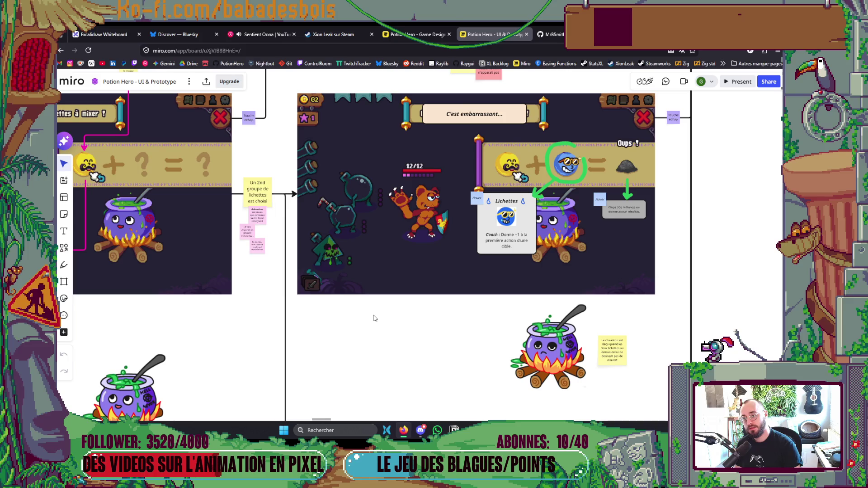
{"action": "left_click_drag", "start_coordinate": [374, 319], "coordinate": [476, 355]}
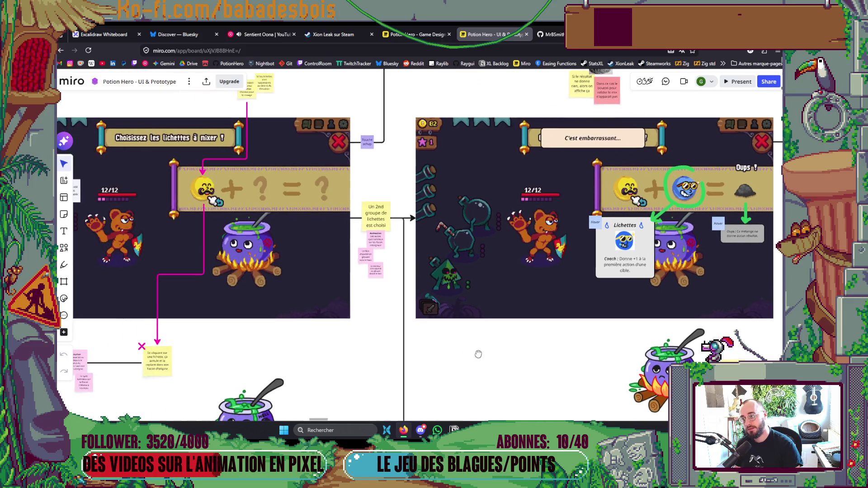
{"action": "scroll", "coordinate": [375, 287], "scroll_direction": "up", "scroll_amount": 5}
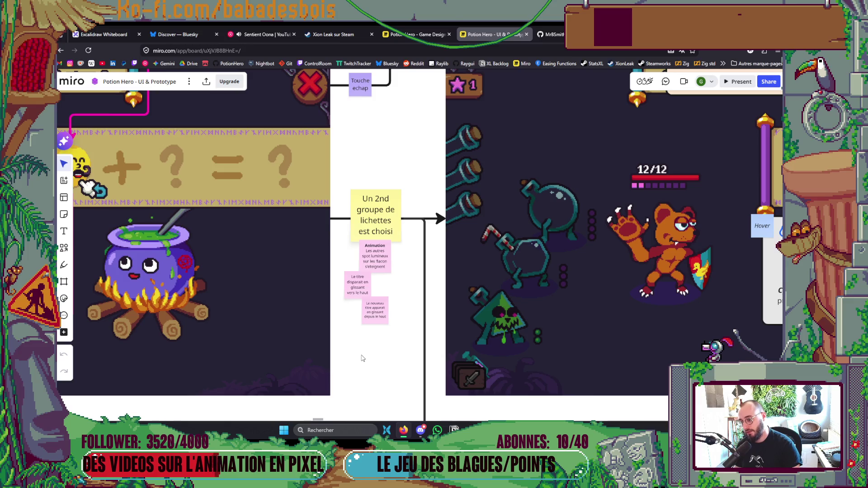
{"action": "scroll", "coordinate": [360, 359], "scroll_direction": "down", "scroll_amount": 5}
{"action": "mouse_move", "coordinate": [424, 402]}
{"action": "left_mouse_down"}
{"action": "mouse_move", "coordinate": [422, 286]}
{"action": "mouse_move", "coordinate": [389, 344]}
{"action": "mouse_move", "coordinate": [462, 362]}
{"action": "left_mouse_up"}
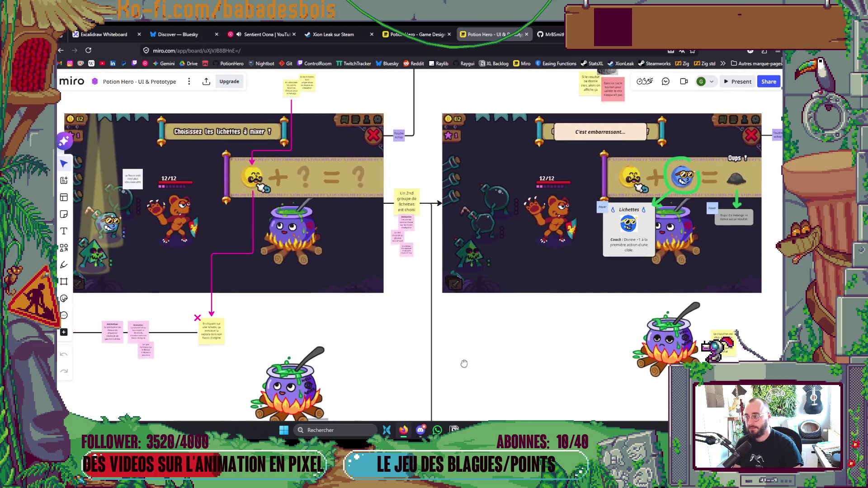
{"action": "scroll", "coordinate": [462, 359], "scroll_direction": "down", "scroll_amount": 1}
{"action": "scroll", "coordinate": [461, 359], "scroll_direction": "down", "scroll_amount": 2}
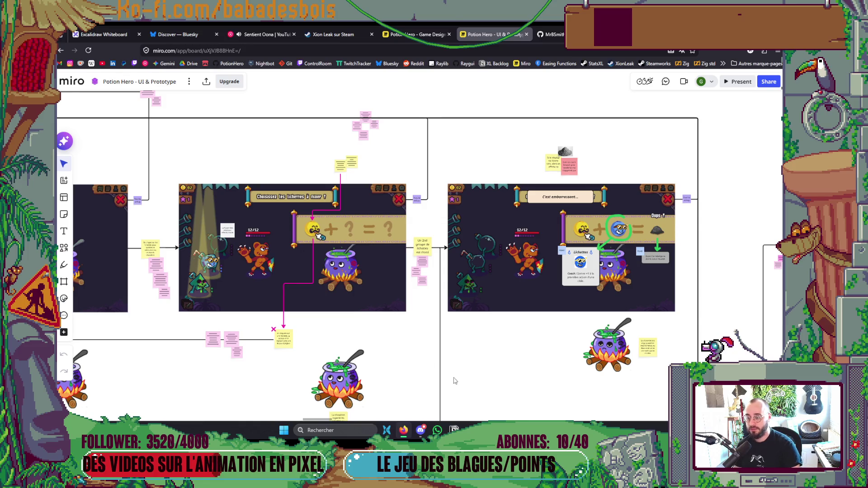
{"action": "mouse_move", "coordinate": [445, 358]}
{"action": "left_mouse_down"}
{"action": "mouse_move", "coordinate": [341, 190]}
{"action": "mouse_move", "coordinate": [335, 149]}
{"action": "mouse_move", "coordinate": [314, 248]}
{"action": "mouse_move", "coordinate": [259, 363]}
{"action": "mouse_move", "coordinate": [259, 101]}
{"action": "mouse_move", "coordinate": [249, 36]}
{"action": "left_mouse_up"}
{"action": "left_click_drag", "start_coordinate": [419, 242], "coordinate": [409, 4]}
{"action": "scroll", "coordinate": [421, 195], "scroll_direction": "up", "scroll_amount": 5}
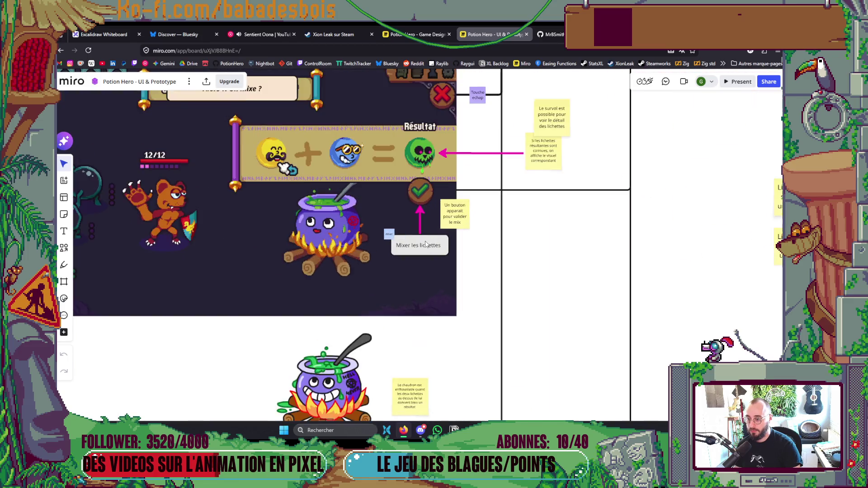
- Zoom in on the 'On valide le mix' notes and the explosion animation mockup
{"action": "scroll", "coordinate": [445, 210], "scroll_direction": "down", "scroll_amount": 5}
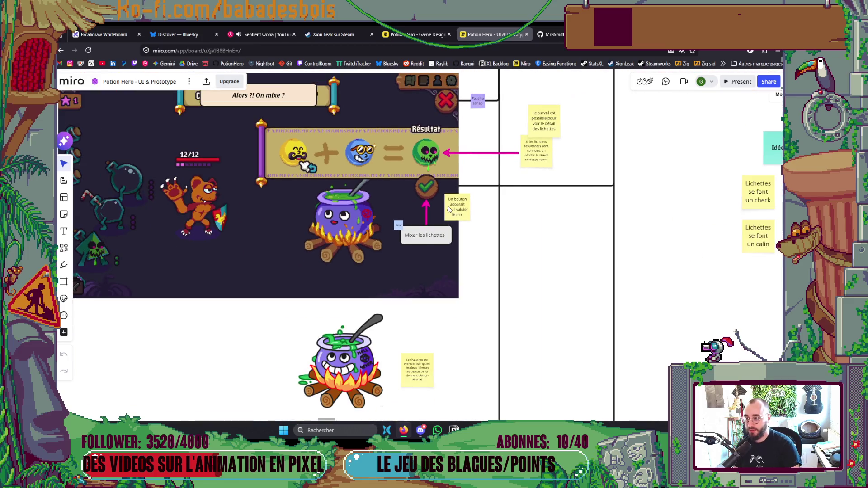
{"action": "scroll", "coordinate": [527, 157], "scroll_direction": "down", "scroll_amount": 5}
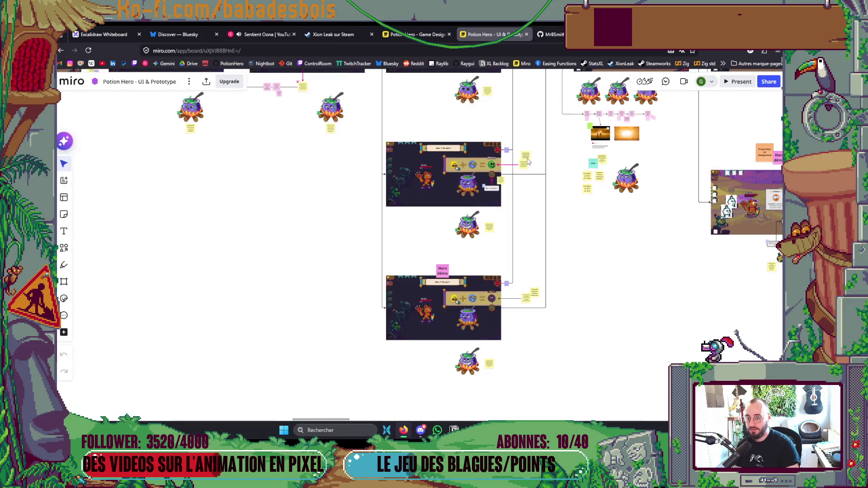
{"action": "scroll", "coordinate": [565, 210], "scroll_direction": "up", "scroll_amount": 4}
{"action": "scroll", "coordinate": [450, 162], "scroll_direction": "up", "scroll_amount": 2}
{"action": "scroll", "coordinate": [450, 162], "scroll_direction": "up", "scroll_amount": 6}
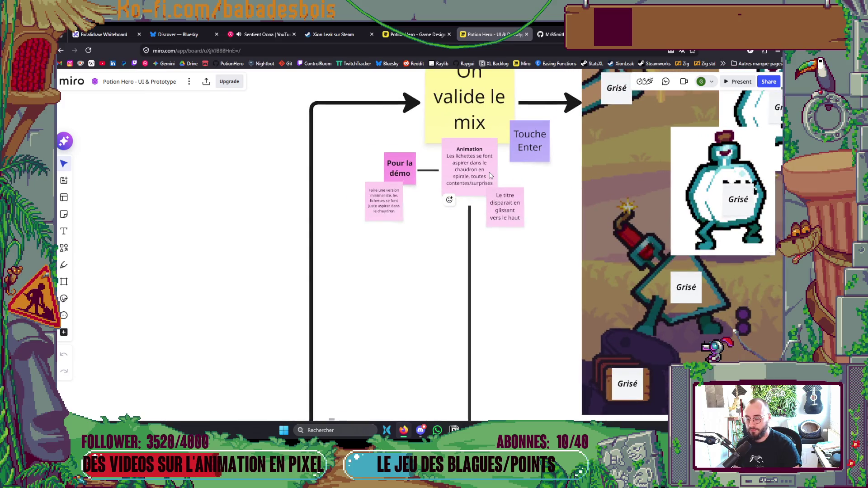
{"action": "scroll", "coordinate": [489, 175], "scroll_direction": "down", "scroll_amount": 2}
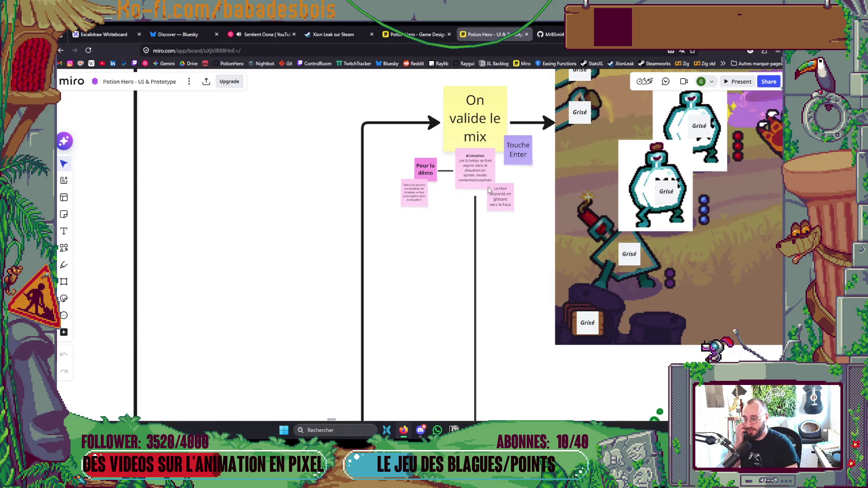
{"action": "scroll", "coordinate": [469, 252], "scroll_direction": "down", "scroll_amount": 2}
{"action": "scroll", "coordinate": [415, 256], "scroll_direction": "right", "scroll_amount": 3}
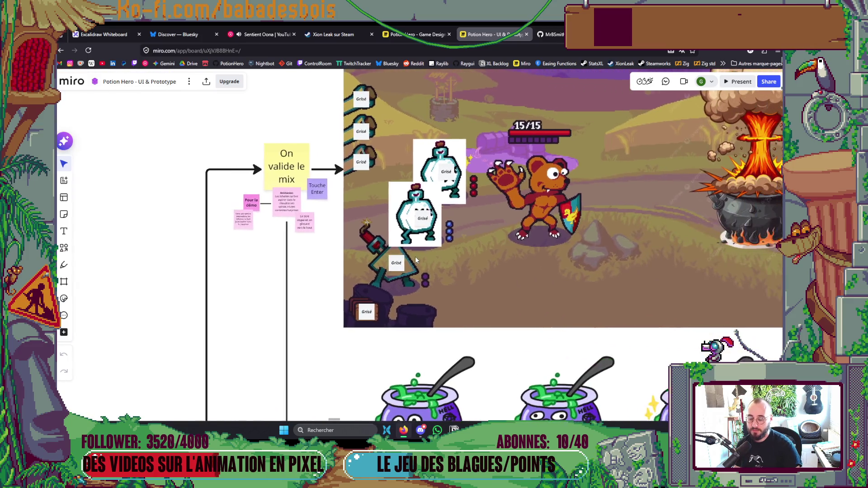
{"action": "scroll", "coordinate": [415, 256], "scroll_direction": "right", "scroll_amount": 2}
{"action": "scroll", "coordinate": [205, 213], "scroll_direction": "up", "scroll_amount": 5}
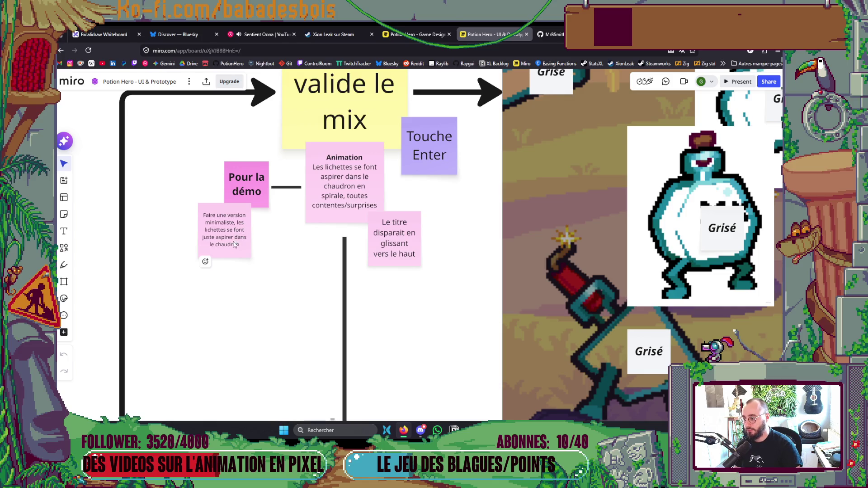
{"action": "scroll", "coordinate": [235, 244], "scroll_direction": "down", "scroll_amount": 5}
{"action": "scroll", "coordinate": [365, 195], "scroll_direction": "down", "scroll_amount": 3}
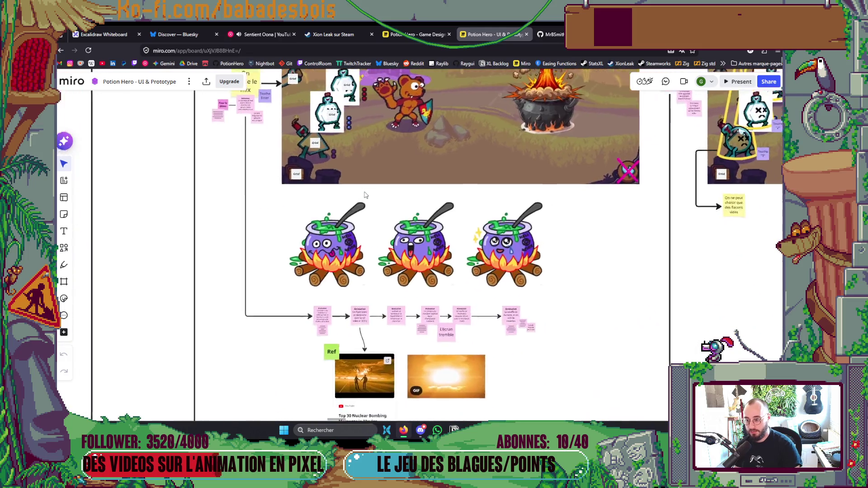
{"action": "scroll", "coordinate": [365, 195], "scroll_direction": "down", "scroll_amount": 4}
{"action": "scroll", "coordinate": [418, 211], "scroll_direction": "right", "scroll_amount": 1}
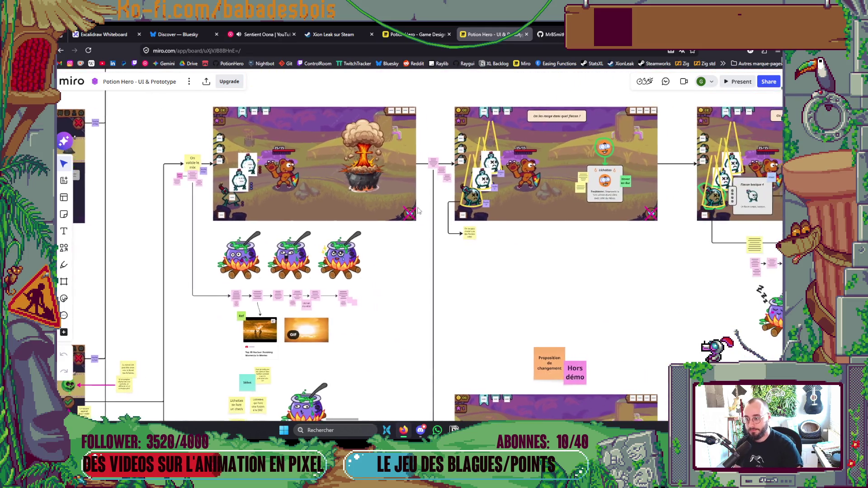
{"action": "scroll", "coordinate": [257, 304], "scroll_direction": "up", "scroll_amount": 8}
{"action": "scroll", "coordinate": [257, 303], "scroll_direction": "down", "scroll_amount": 4}
{"action": "scroll", "coordinate": [398, 188], "scroll_direction": "up", "scroll_amount": 6}
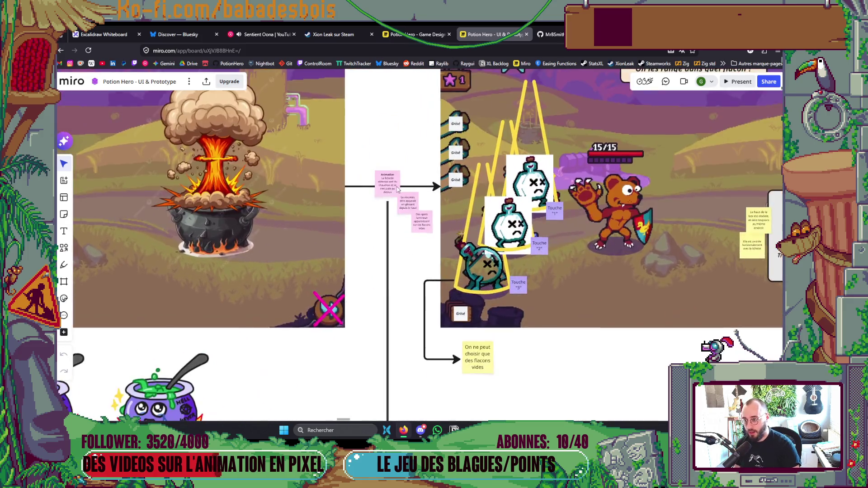
{"action": "scroll", "coordinate": [397, 189], "scroll_direction": "up", "scroll_amount": 5}
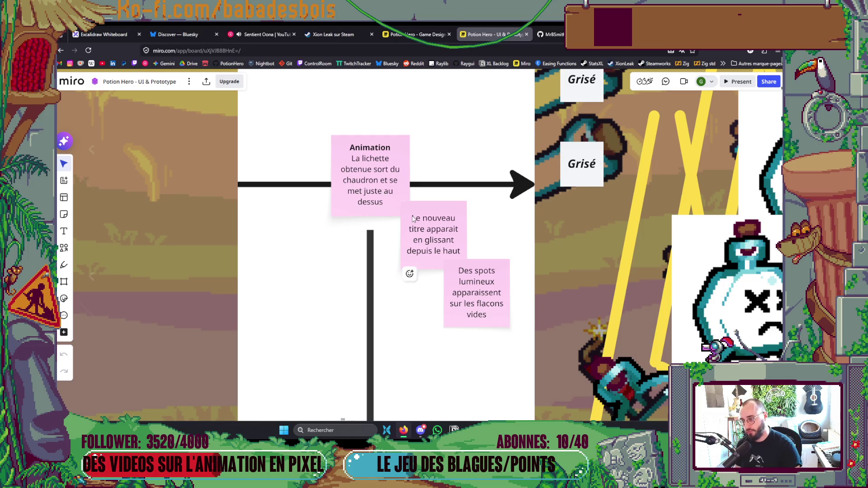
{"action": "scroll", "coordinate": [409, 273], "scroll_direction": "down", "scroll_amount": 10}
{"action": "scroll", "coordinate": [414, 231], "scroll_direction": "down", "scroll_amount": 8}
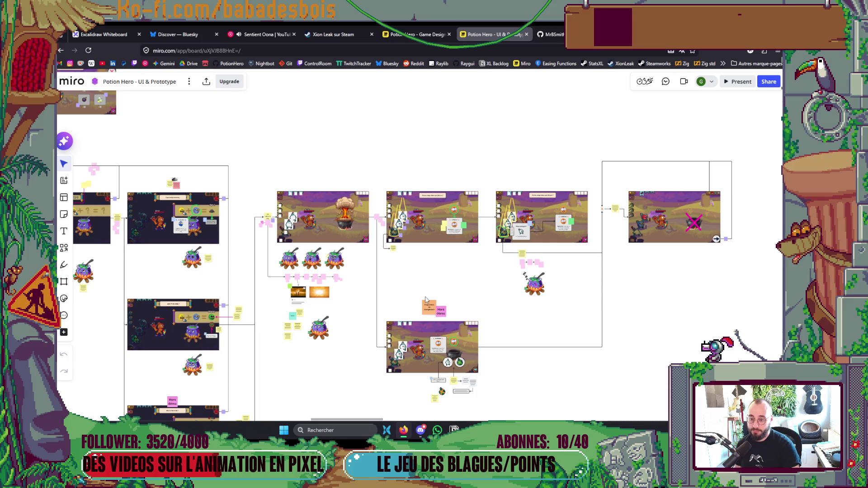
{"action": "scroll", "coordinate": [427, 300], "scroll_direction": "left", "scroll_amount": 4}
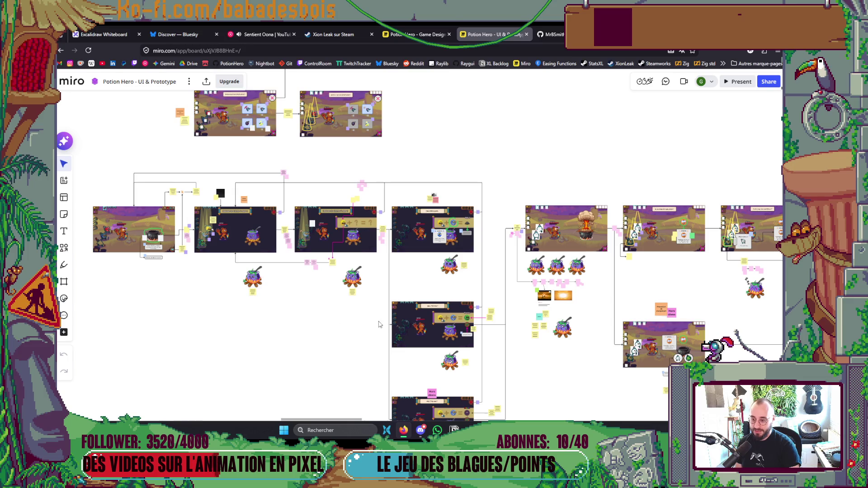
{"action": "scroll", "coordinate": [332, 230], "scroll_direction": "up", "scroll_amount": 5}
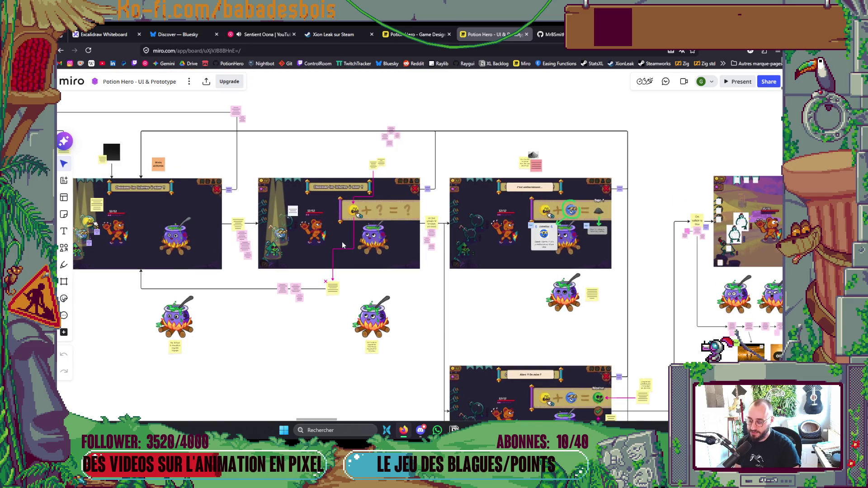
{"action": "scroll", "coordinate": [342, 245], "scroll_direction": "up", "scroll_amount": 3}
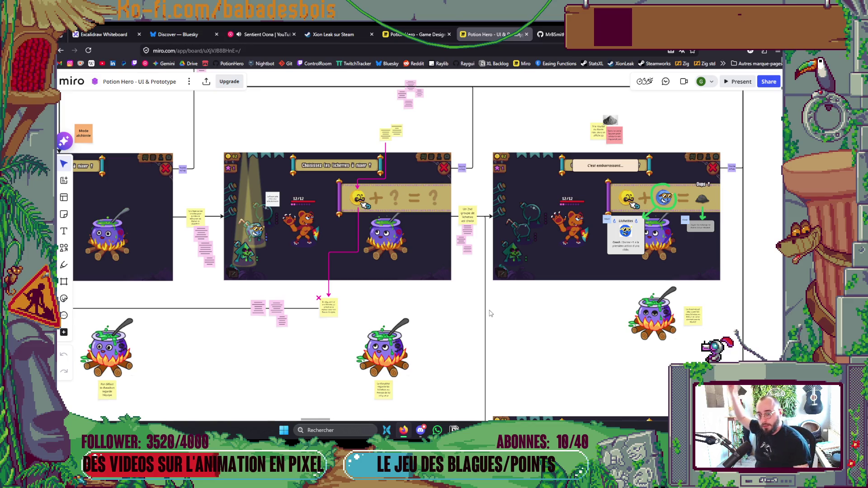
- Zoom out and pan to see all three rows of linked prototype mockups
{"action": "scroll", "coordinate": [695, 203], "scroll_direction": "up", "scroll_amount": 6}
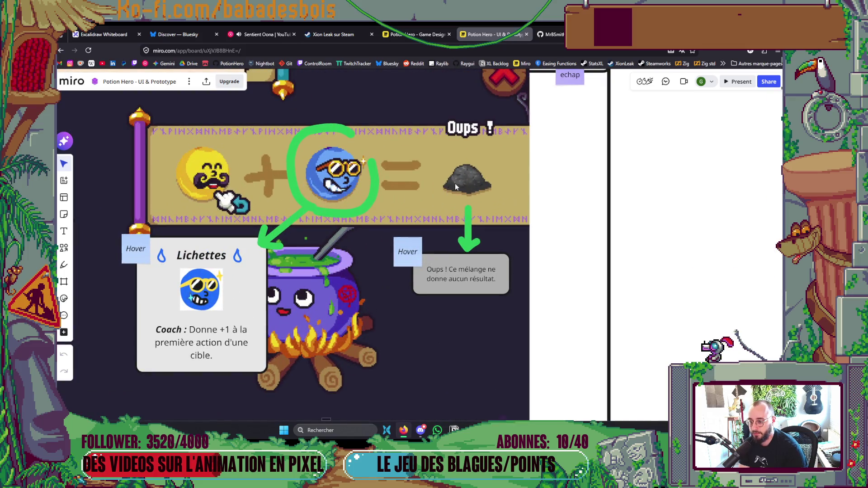
{"action": "scroll", "coordinate": [454, 211], "scroll_direction": "down", "scroll_amount": 6}
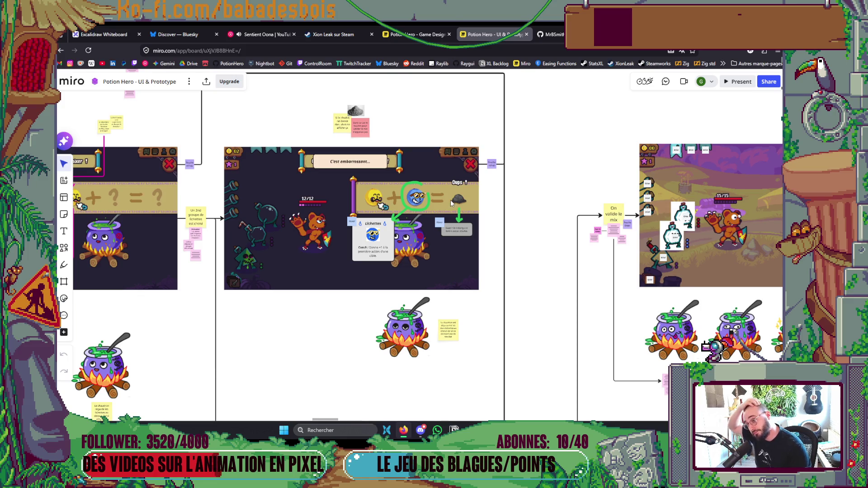
{"action": "scroll", "coordinate": [450, 200], "scroll_direction": "down", "scroll_amount": 5}
{"action": "mouse_move", "coordinate": [403, 201]}
{"action": "left_mouse_down"}
{"action": "mouse_move", "coordinate": [449, 252]}
{"action": "mouse_move", "coordinate": [438, 240]}
{"action": "mouse_move", "coordinate": [563, 325]}
{"action": "mouse_move", "coordinate": [521, 275]}
{"action": "left_mouse_up"}
{"action": "scroll", "coordinate": [521, 275], "scroll_direction": "down", "scroll_amount": 6}
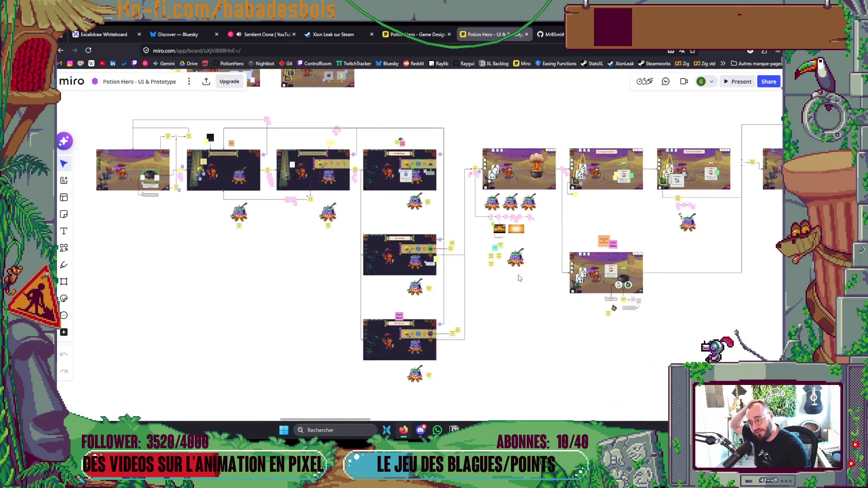
{"action": "mouse_move", "coordinate": [516, 283]}
{"action": "left_mouse_down"}
{"action": "mouse_move", "coordinate": [521, 231]}
{"action": "mouse_move", "coordinate": [517, 244]}
{"action": "left_mouse_up"}
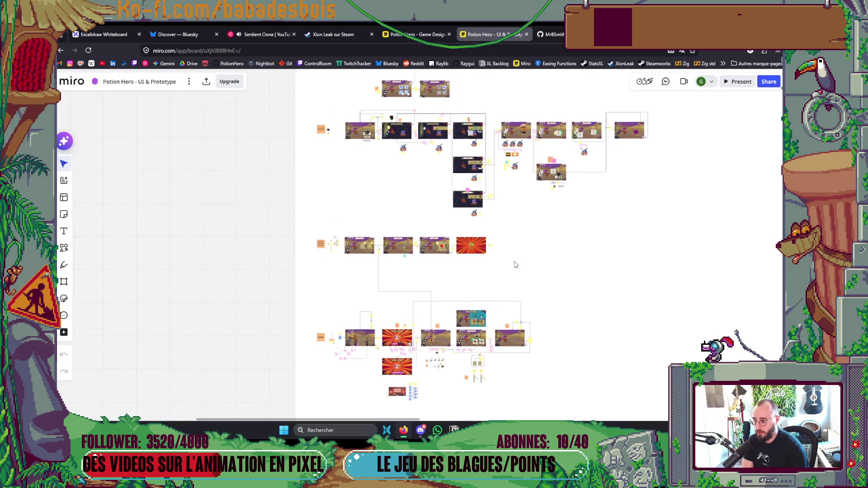
- Zoom across the board's screen frames and sticky notes
{"action": "scroll", "coordinate": [519, 272], "scroll_direction": "down", "scroll_amount": 2}
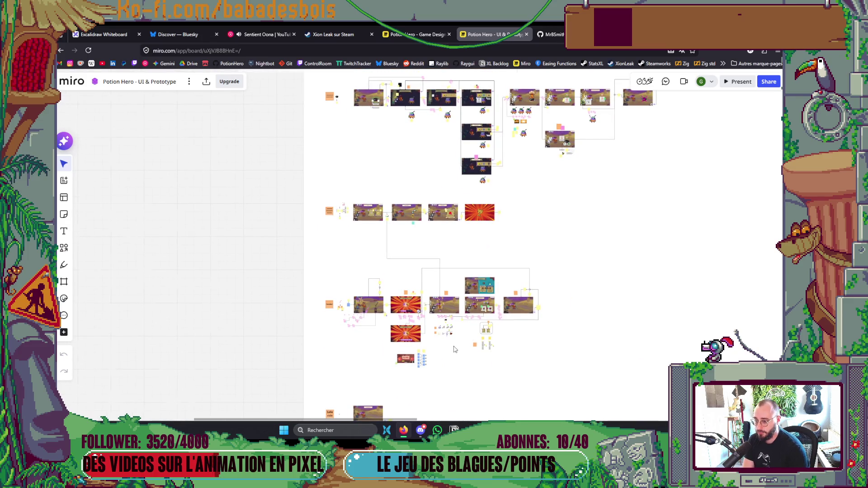
{"action": "scroll", "coordinate": [480, 307], "scroll_direction": "up", "scroll_amount": 10}
{"action": "scroll", "coordinate": [480, 306], "scroll_direction": "up", "scroll_amount": 5}
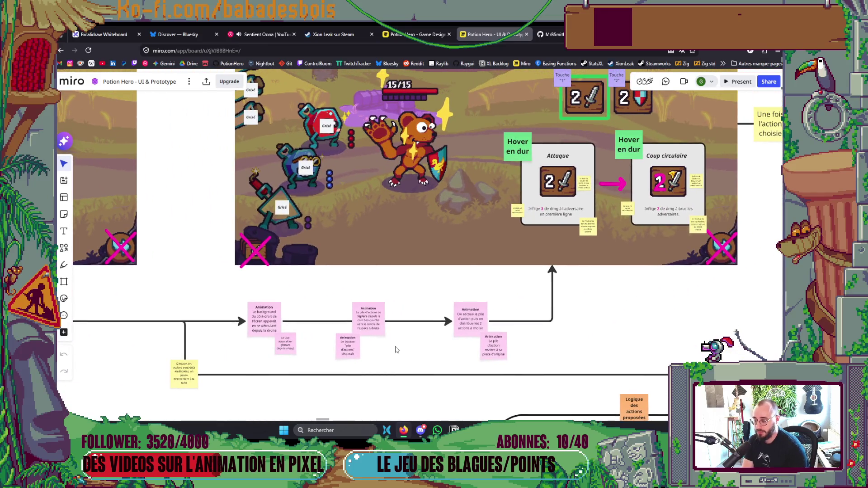
{"action": "scroll", "coordinate": [393, 353], "scroll_direction": "up", "scroll_amount": 3}
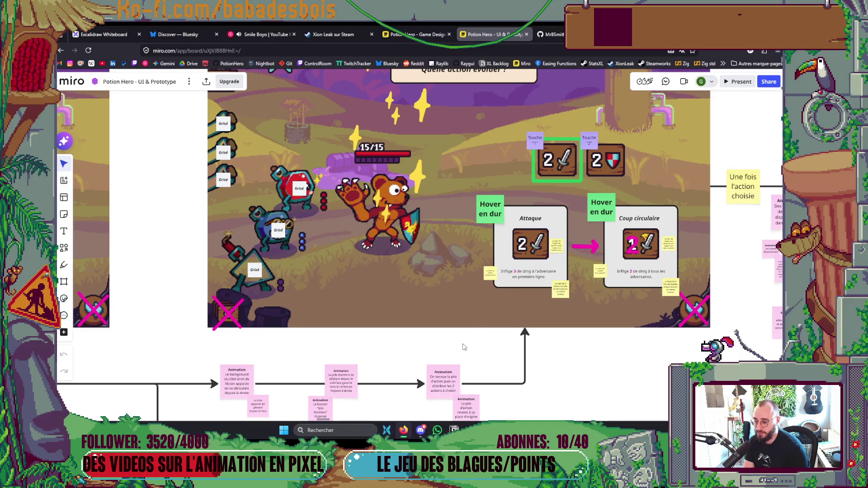
{"action": "scroll", "coordinate": [464, 347], "scroll_direction": "down", "scroll_amount": 1}
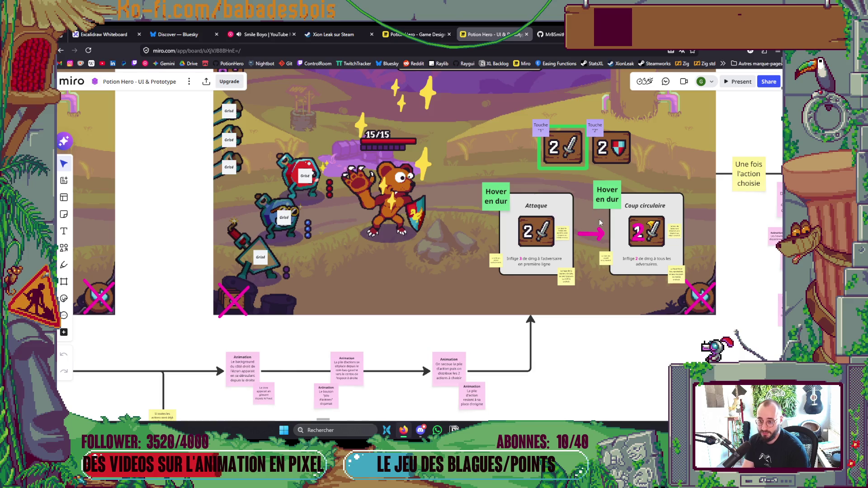
{"action": "scroll", "coordinate": [610, 236], "scroll_direction": "right", "scroll_amount": 3}
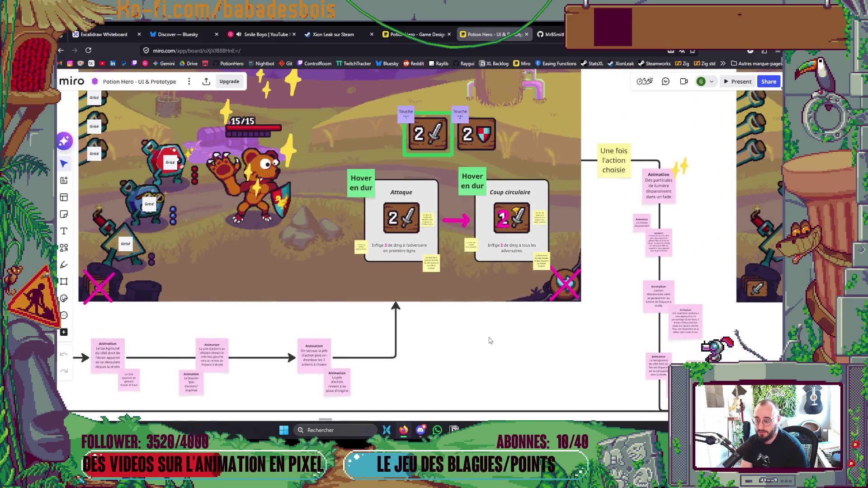
{"action": "scroll", "coordinate": [489, 341], "scroll_direction": "down", "scroll_amount": 5}
{"action": "scroll", "coordinate": [490, 238], "scroll_direction": "down", "scroll_amount": 3}
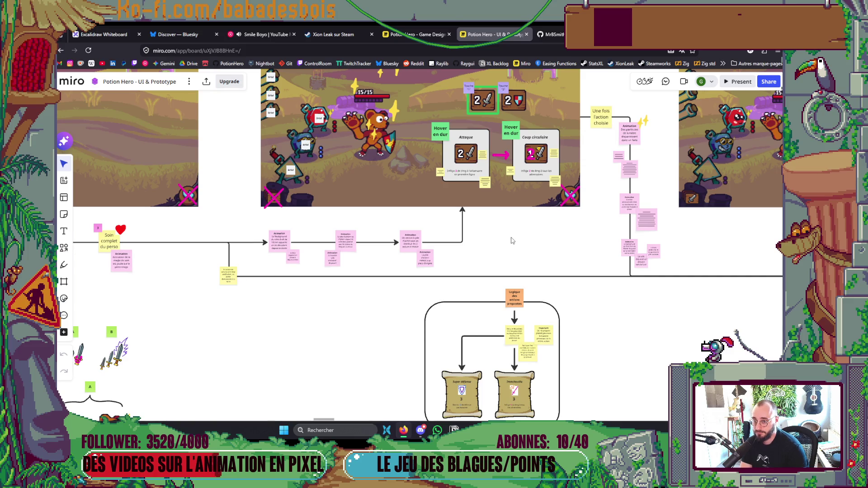
{"action": "scroll", "coordinate": [512, 218], "scroll_direction": "up", "scroll_amount": 2}
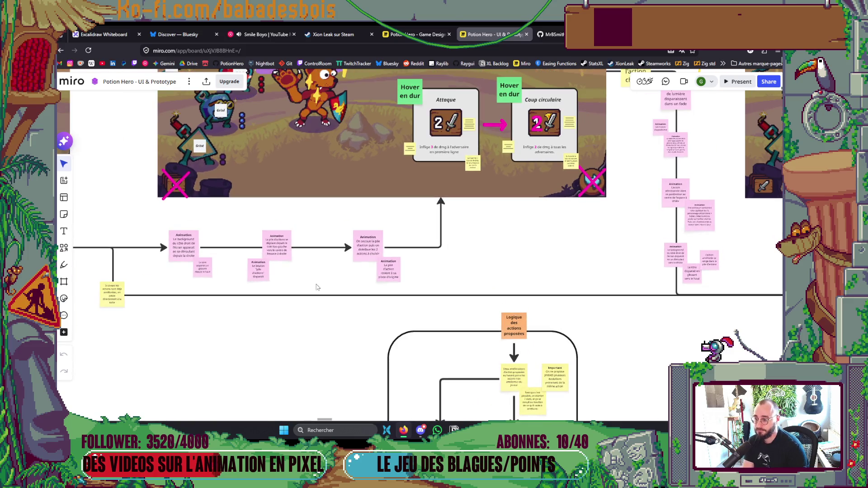
{"action": "scroll", "coordinate": [316, 287], "scroll_direction": "up", "scroll_amount": 2}
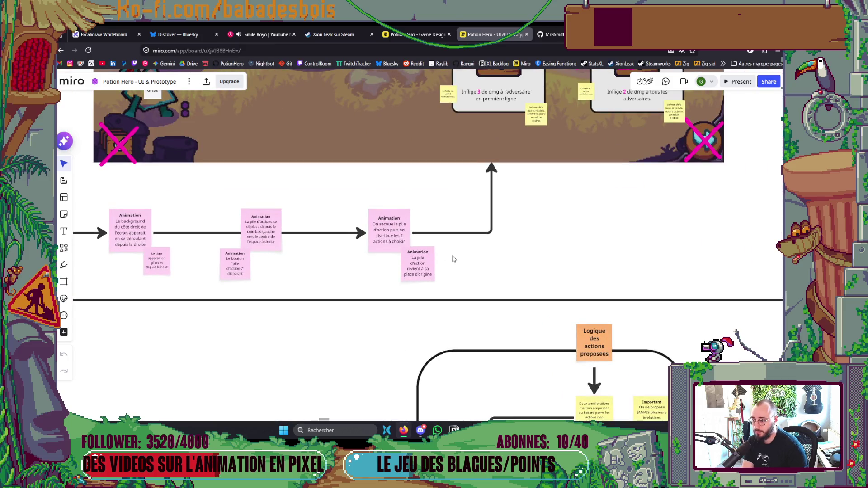
{"action": "scroll", "coordinate": [503, 300], "scroll_direction": "up", "scroll_amount": 3}
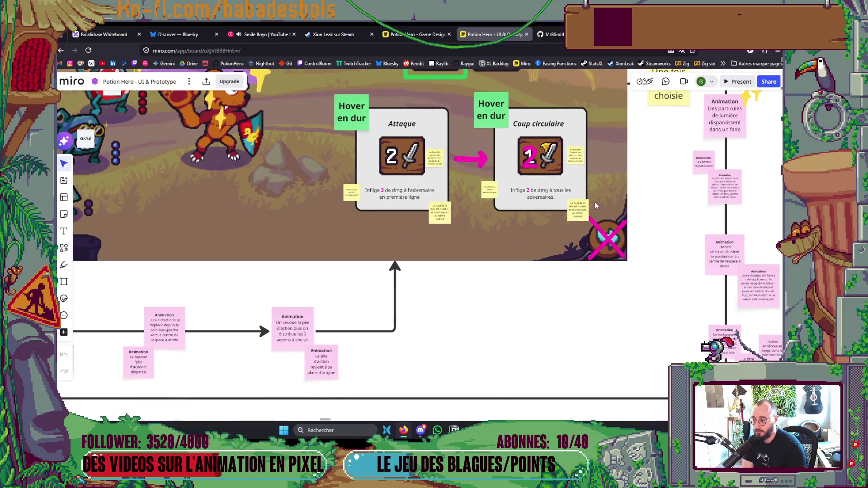
{"action": "scroll", "coordinate": [528, 294], "scroll_direction": "up", "scroll_amount": 2}
{"action": "scroll", "coordinate": [528, 295], "scroll_direction": "up", "scroll_amount": 3}
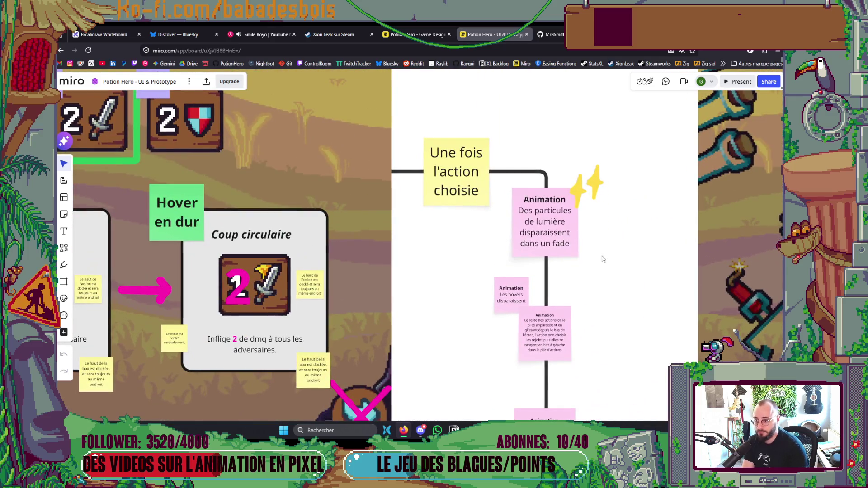
- Scan the board's left-hand frames, then open a new blank Firefox tab with Ctrl+T
{"action": "scroll", "coordinate": [593, 255], "scroll_direction": "down", "scroll_amount": 2}
{"action": "scroll", "coordinate": [585, 256], "scroll_direction": "down", "scroll_amount": 1}
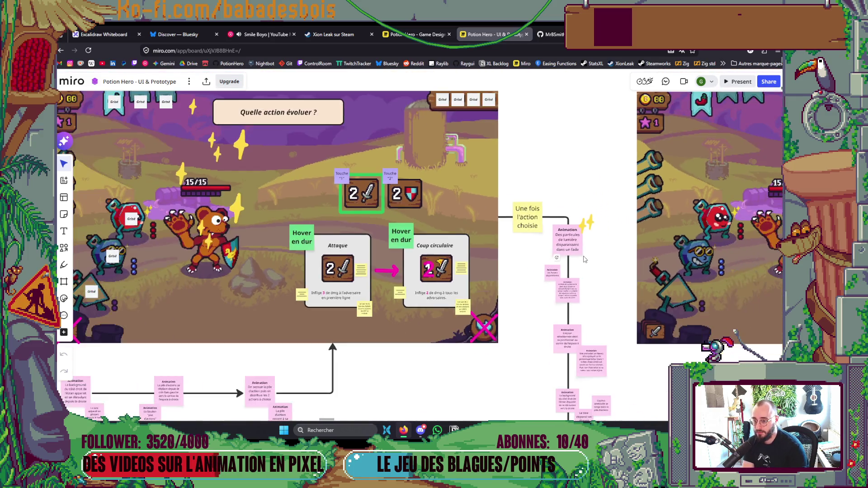
{"action": "scroll", "coordinate": [580, 263], "scroll_direction": "up", "scroll_amount": 1}
{"action": "scroll", "coordinate": [583, 261], "scroll_direction": "down", "scroll_amount": 4}
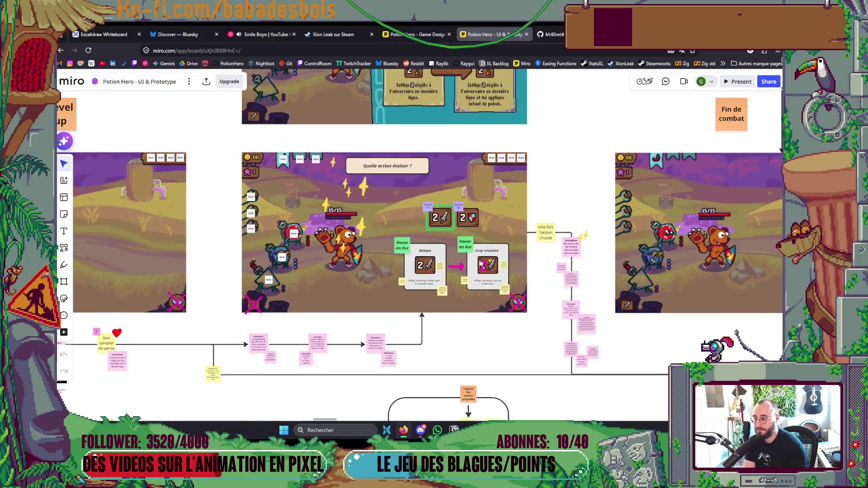
{"action": "scroll", "coordinate": [599, 256], "scroll_direction": "up", "scroll_amount": 2}
{"action": "scroll", "coordinate": [285, 261], "scroll_direction": "left", "scroll_amount": 2}
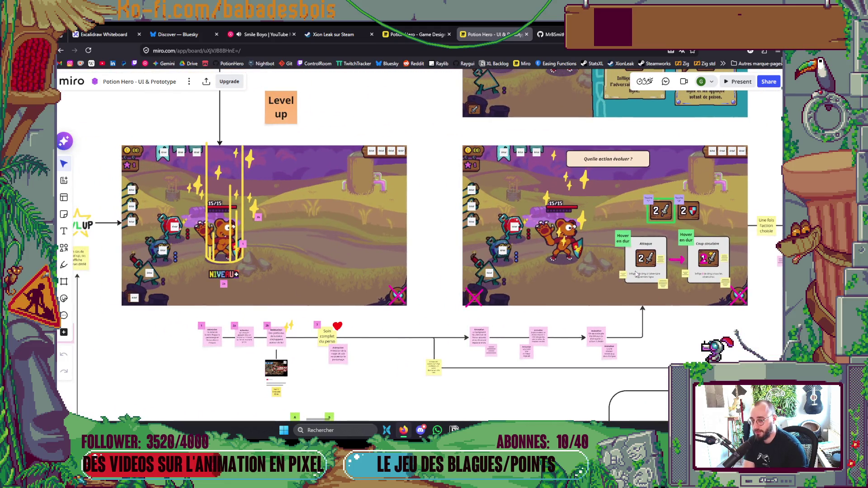
{"action": "scroll", "coordinate": [628, 272], "scroll_direction": "down", "scroll_amount": 2}
{"action": "scroll", "coordinate": [606, 316], "scroll_direction": "up", "scroll_amount": 3}
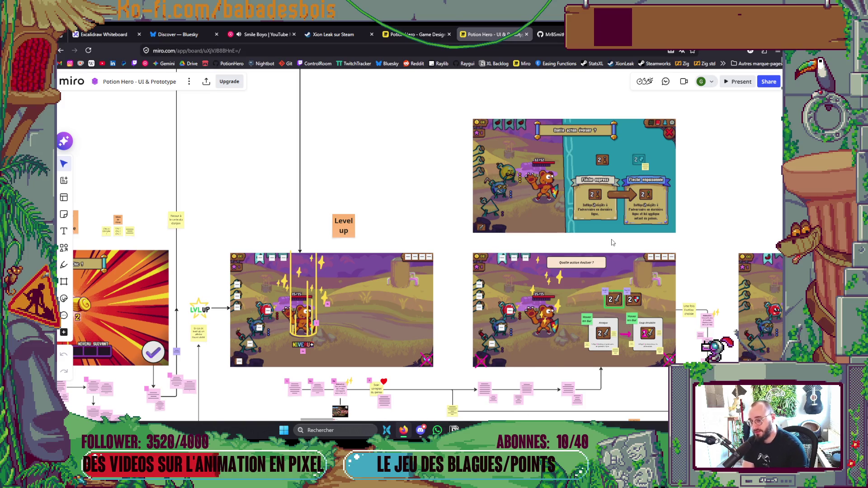
{"action": "scroll", "coordinate": [389, 350], "scroll_direction": "left", "scroll_amount": 3}
{"action": "scroll", "coordinate": [389, 351], "scroll_direction": "down", "scroll_amount": 2}
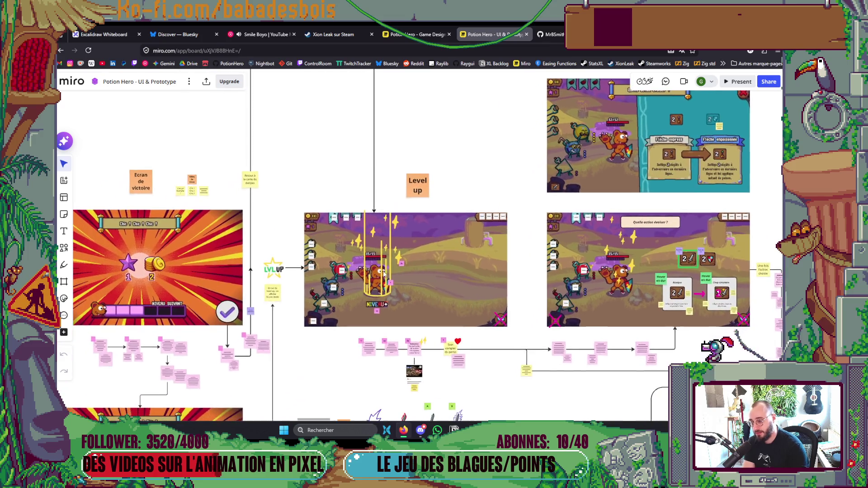
{"action": "scroll", "coordinate": [611, 342], "scroll_direction": "down", "scroll_amount": 3}
{"action": "scroll", "coordinate": [632, 339], "scroll_direction": "left", "scroll_amount": 3}
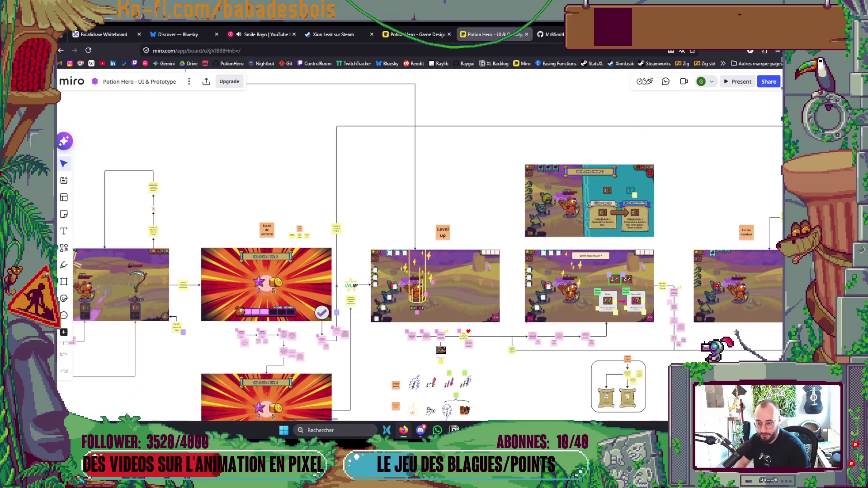
{"action": "scroll", "coordinate": [653, 335], "scroll_direction": "down", "scroll_amount": 2}
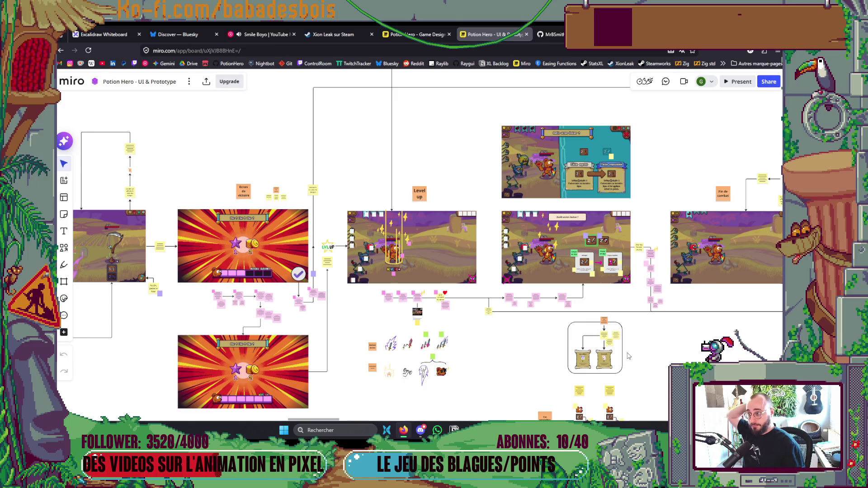
{"action": "key", "text": "ctrl+t"}
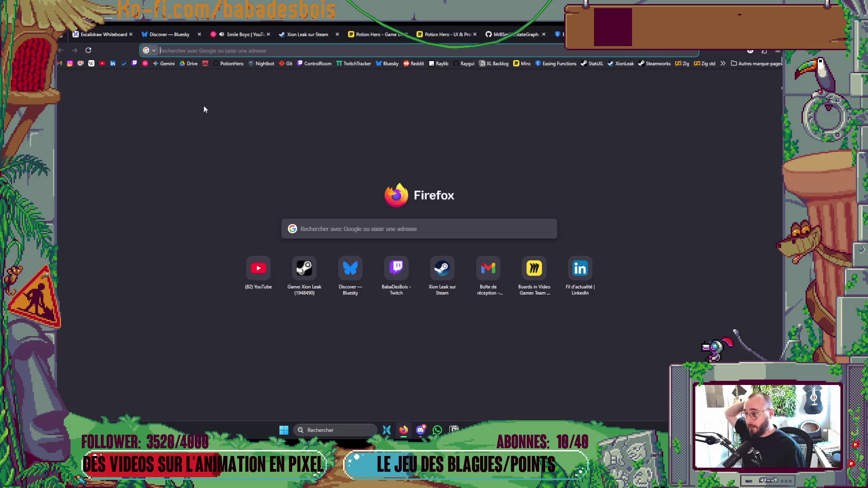
- Open the Twitch bookmark, scroll the Excalidraw OOP and DOD diagrams, then return to Twitch
{"action": "left_click", "coordinate": [100, 35]}
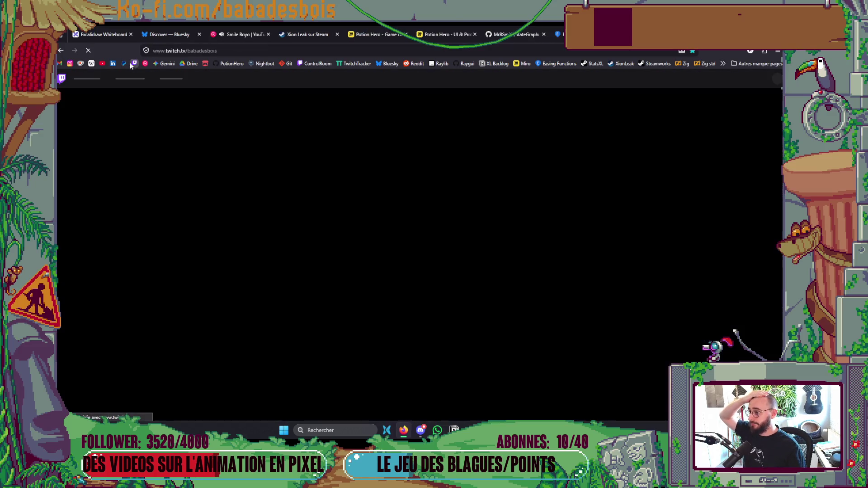
{"action": "scroll", "coordinate": [480, 226], "scroll_direction": "down", "scroll_amount": 3}
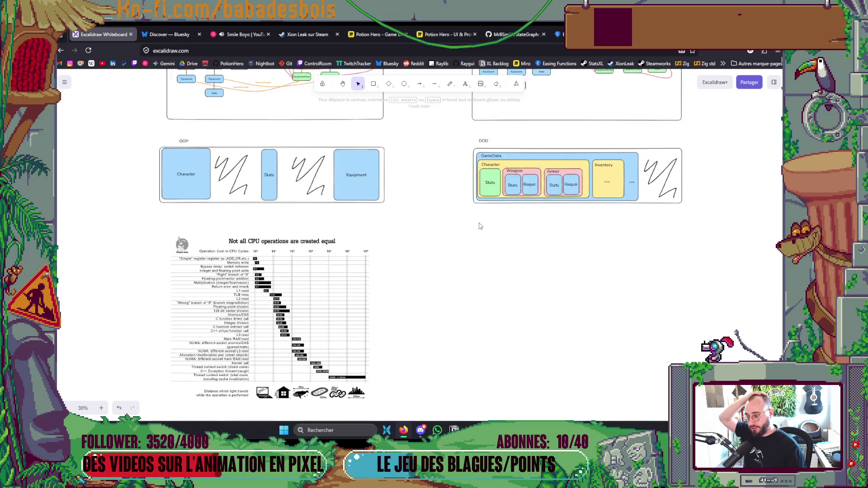
{"action": "scroll", "coordinate": [479, 225], "scroll_direction": "up", "scroll_amount": 4}
{"action": "scroll", "coordinate": [480, 240], "scroll_direction": "down", "scroll_amount": 7}
{"action": "scroll", "coordinate": [480, 252], "scroll_direction": "up", "scroll_amount": 3}
{"action": "scroll", "coordinate": [547, 286], "scroll_direction": "down", "scroll_amount": 2}
{"action": "scroll", "coordinate": [547, 286], "scroll_direction": "up", "scroll_amount": 5}
{"action": "scroll", "coordinate": [521, 369], "scroll_direction": "up", "scroll_amount": 1}
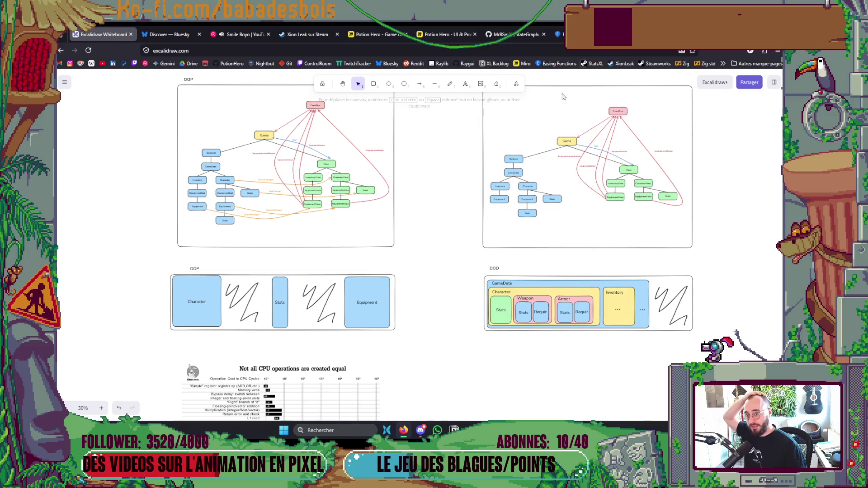
{"action": "left_click", "coordinate": [460, 35]}
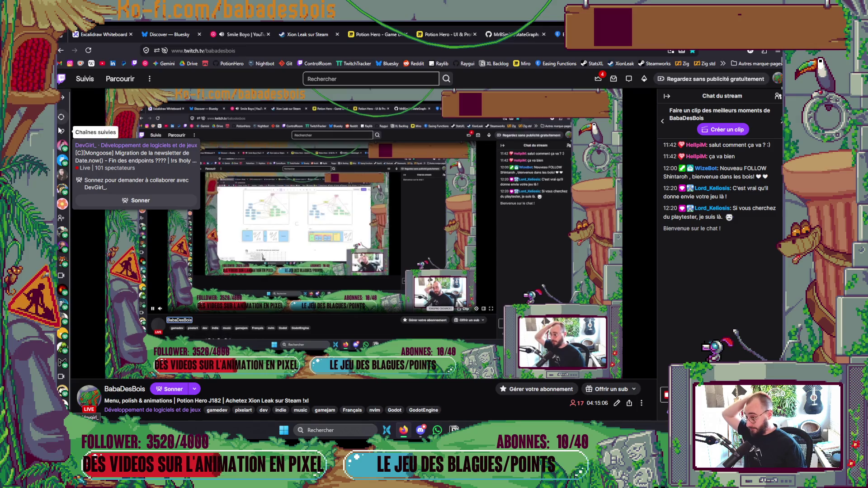
- From the Twitch home page, browse the recommended live channel rows and open the first live stream
{"action": "left_click", "coordinate": [61, 79]}
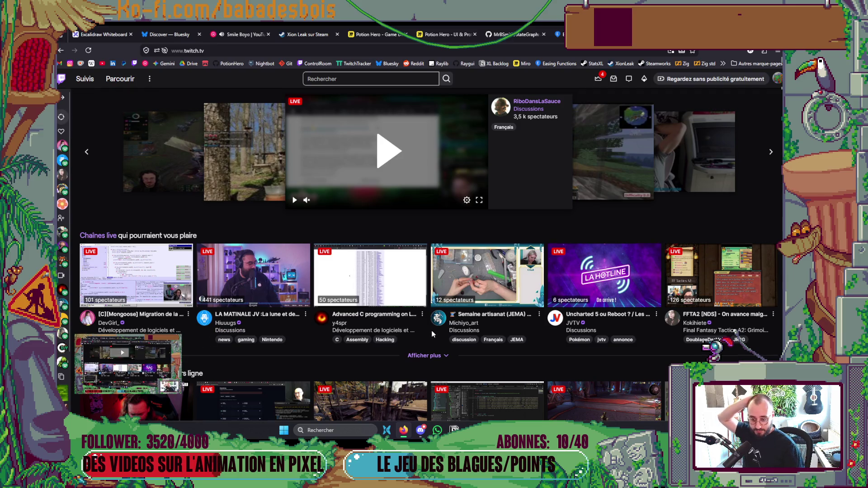
{"action": "scroll", "coordinate": [432, 332], "scroll_direction": "down", "scroll_amount": 3}
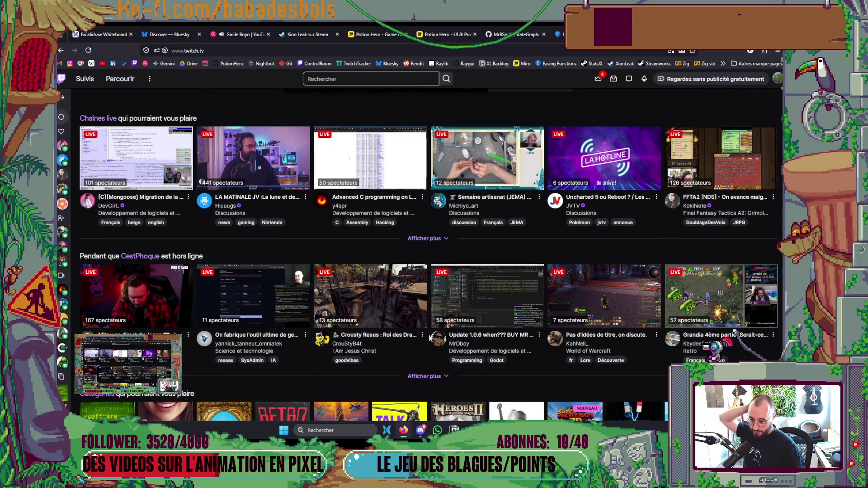
{"action": "scroll", "coordinate": [429, 335], "scroll_direction": "down", "scroll_amount": 2}
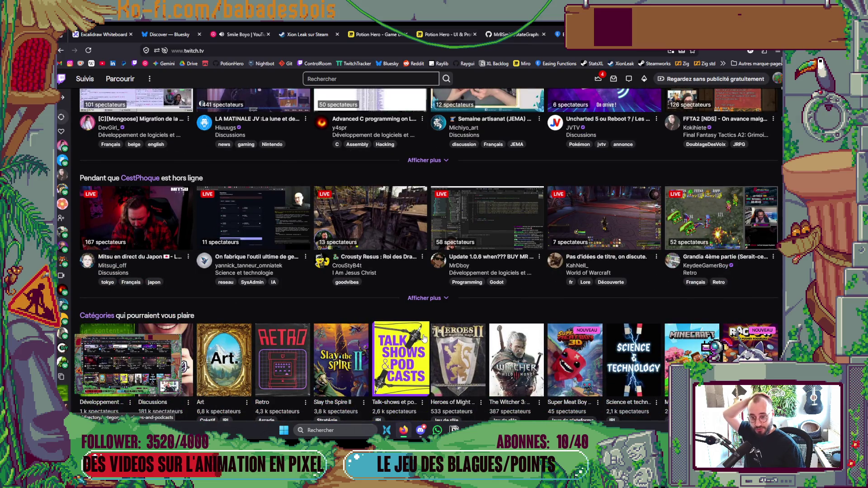
{"action": "scroll", "coordinate": [421, 337], "scroll_direction": "up", "scroll_amount": 5}
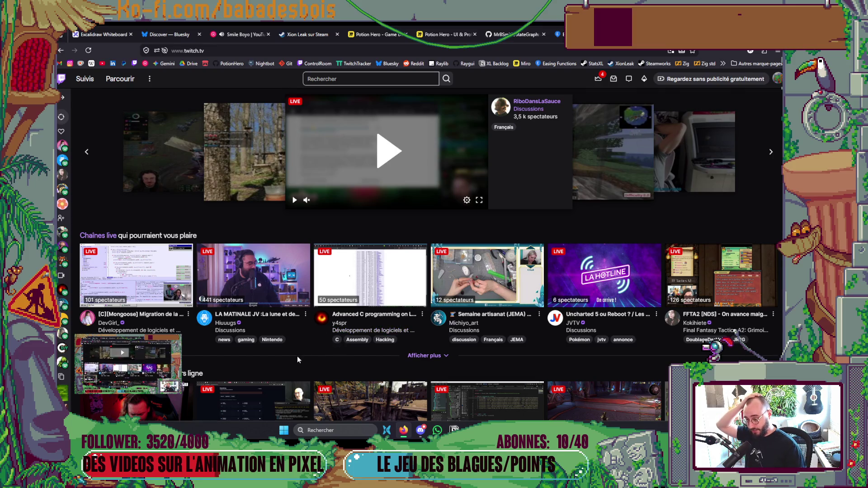
{"action": "scroll", "coordinate": [248, 340], "scroll_direction": "down", "scroll_amount": 2}
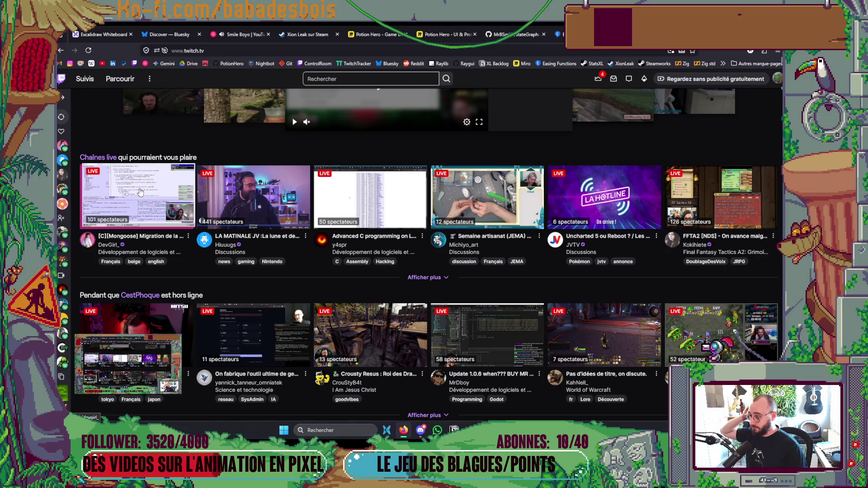
{"action": "left_click", "coordinate": [140, 192]}
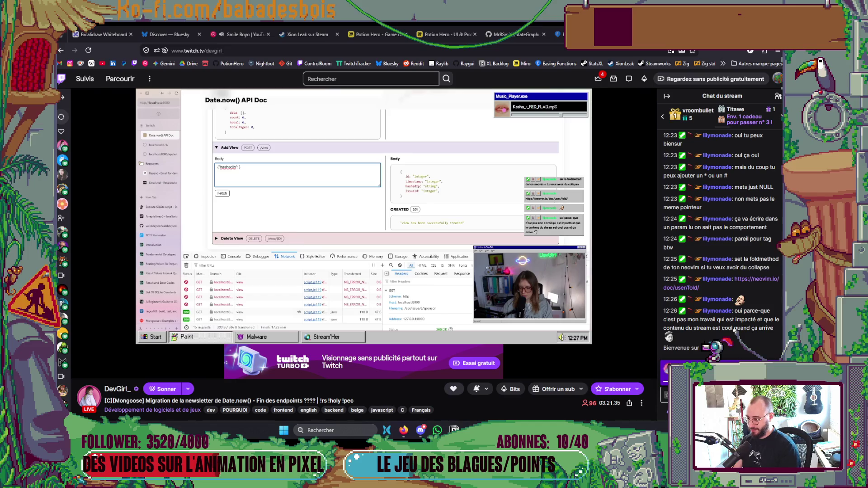
- Scroll down and back up on the stream page while the Date.now() Mongoose migration broadcast plays
{"action": "scroll", "coordinate": [227, 406], "scroll_direction": "down", "scroll_amount": 3}
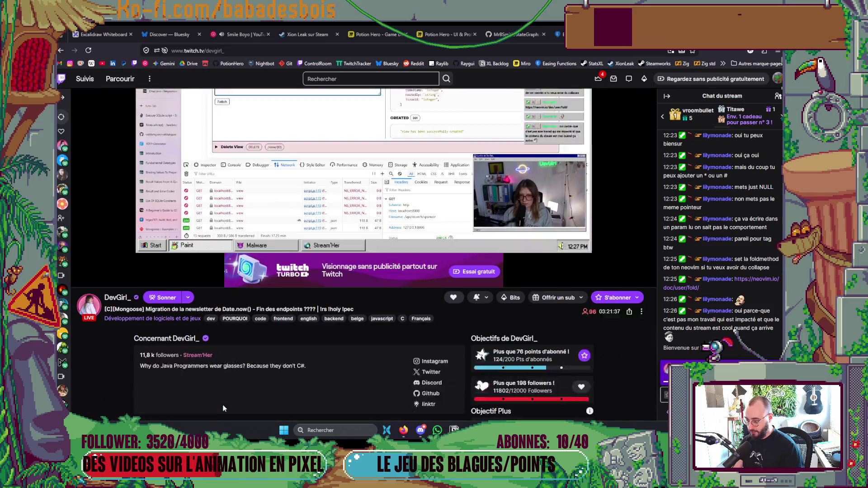
{"action": "scroll", "coordinate": [226, 404], "scroll_direction": "up", "scroll_amount": 3}
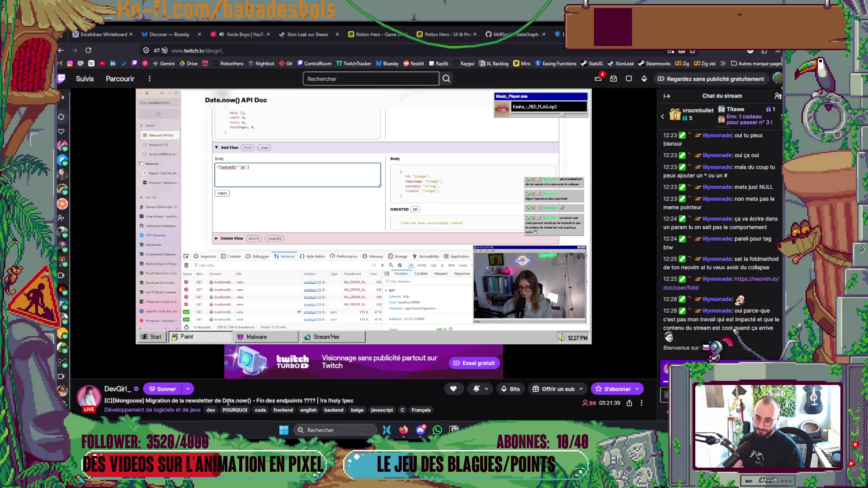